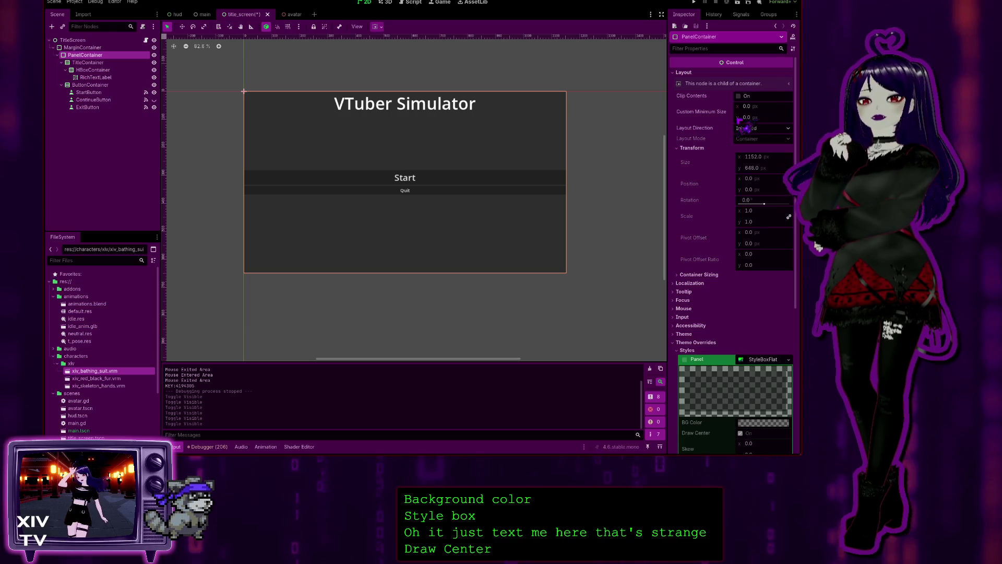
Step: Select MarginContainer, then the TitleScreen root node, to inspect their properties in the Inspector
{"action": "left_click", "coordinate": [82, 47]}
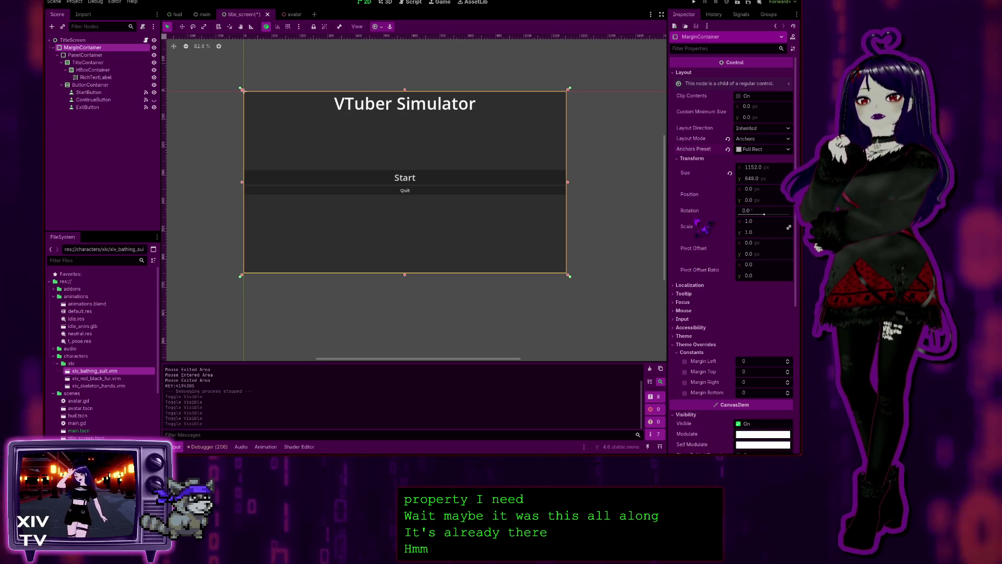
{"action": "left_click", "coordinate": [97, 40]}
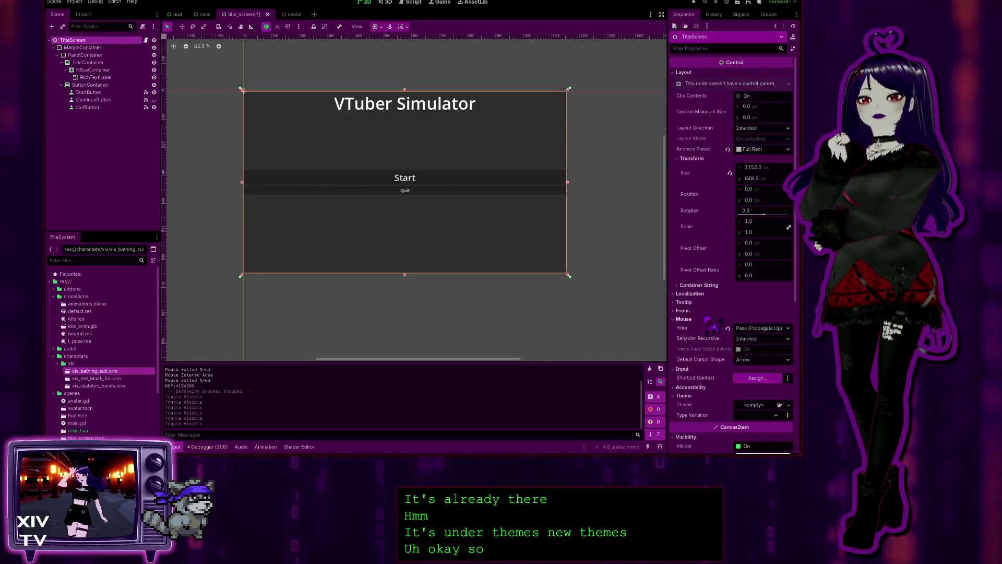
Step: Try a New Theme on TitleScreen, clear it back to empty, then save and run the scene
{"action": "scroll", "coordinate": [713, 282], "scroll_direction": "down", "scroll_amount": 5}
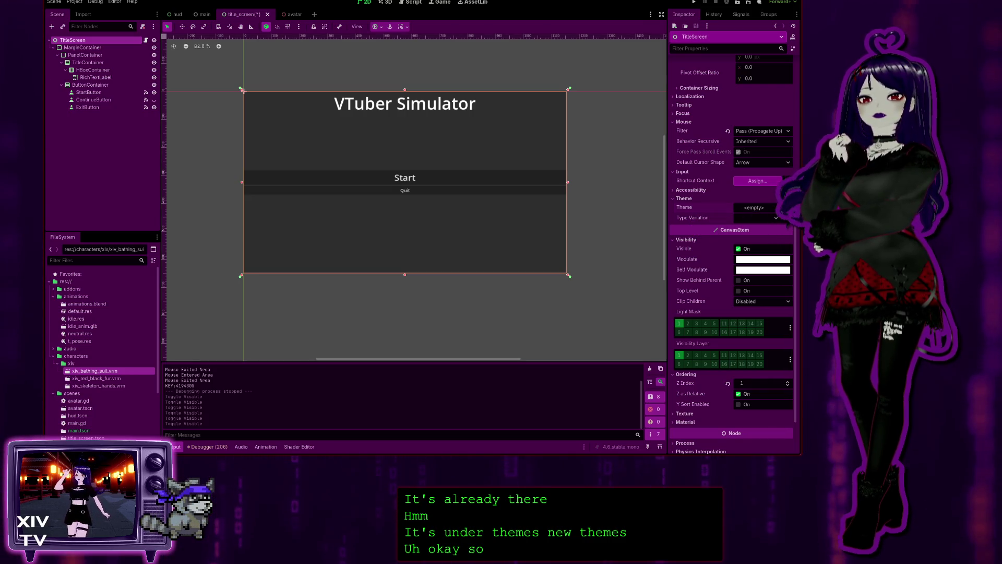
{"action": "left_click", "coordinate": [767, 218]}
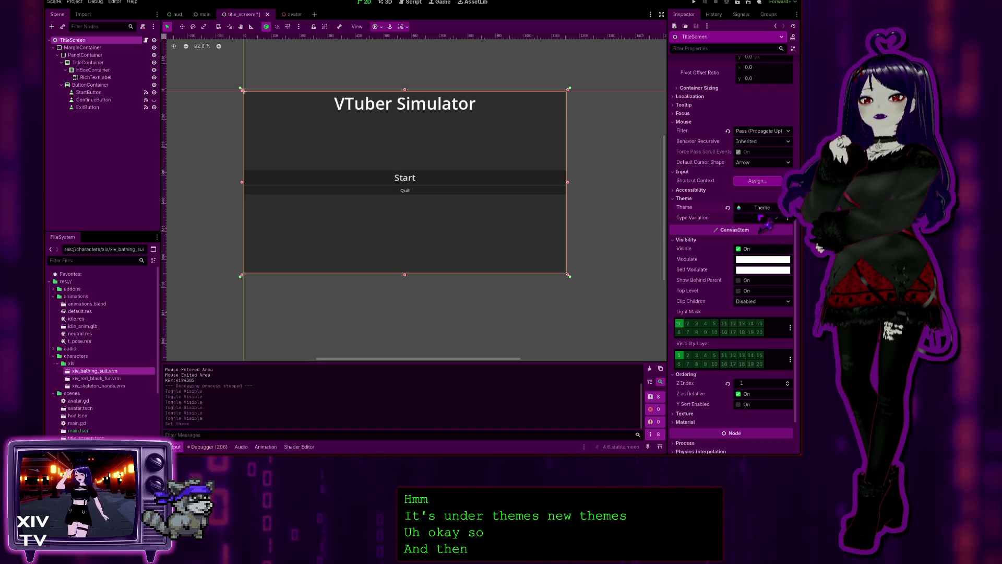
{"action": "left_click", "coordinate": [762, 208]}
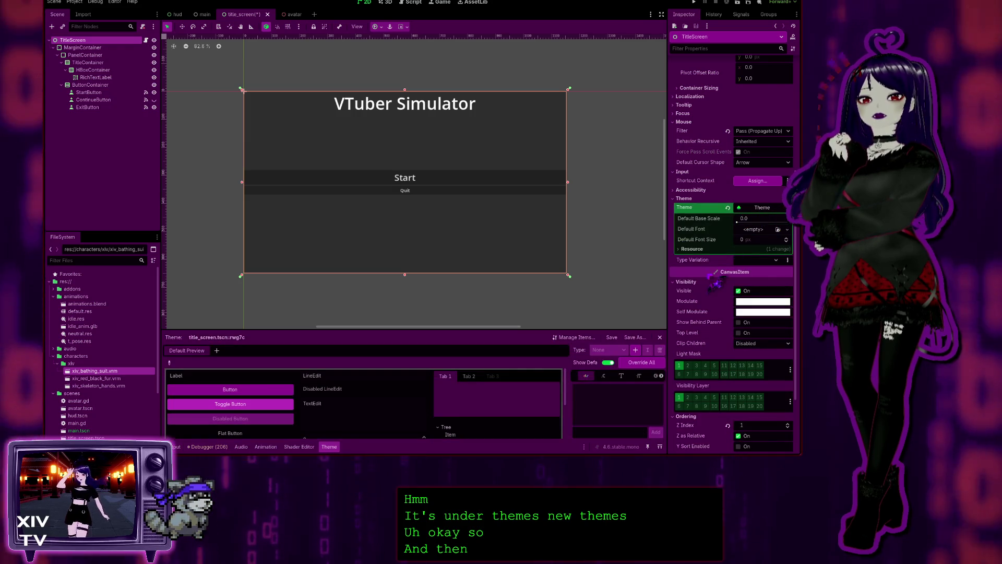
{"action": "scroll", "coordinate": [714, 247], "scroll_direction": "down", "scroll_amount": 2}
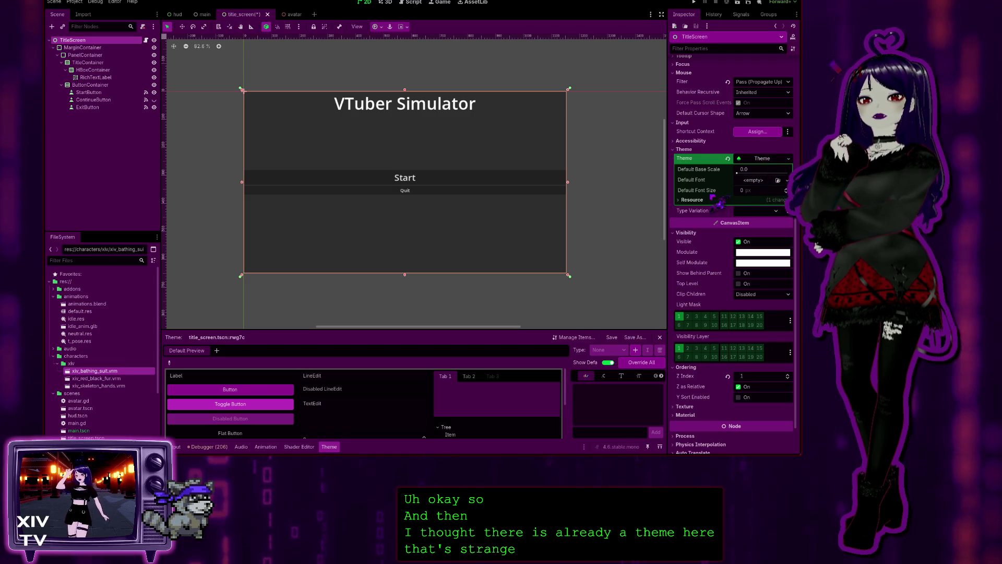
{"action": "left_click", "coordinate": [700, 199]}
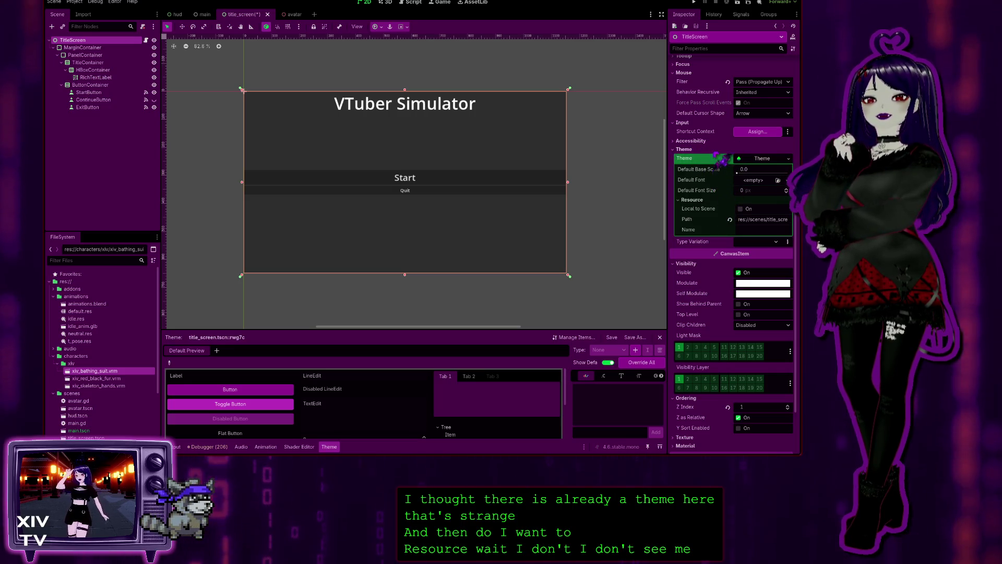
{"action": "left_click", "coordinate": [727, 158]}
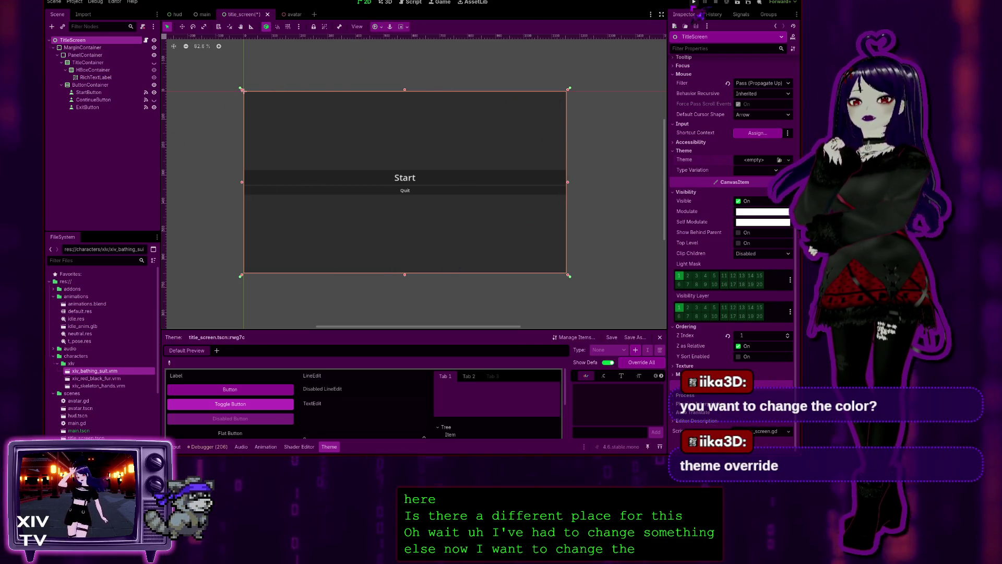
{"action": "left_click", "coordinate": [694, 4]}
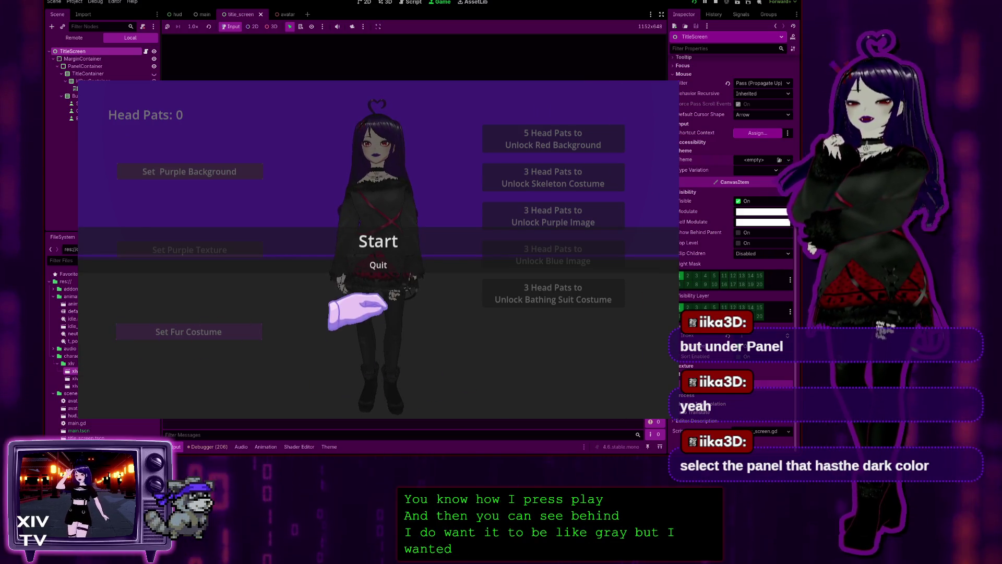
Step: Toggle the Esc pause menu in the running game a few times, then stop the game
{"action": "key", "text": "Escape"}
{"action": "key", "text": "Escape"}
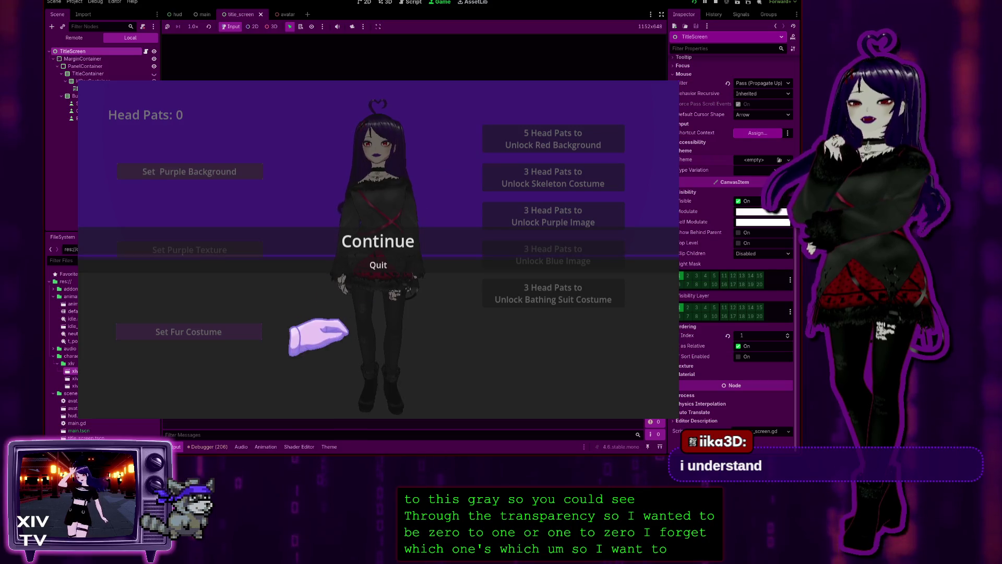
{"action": "key", "text": "Escape"}
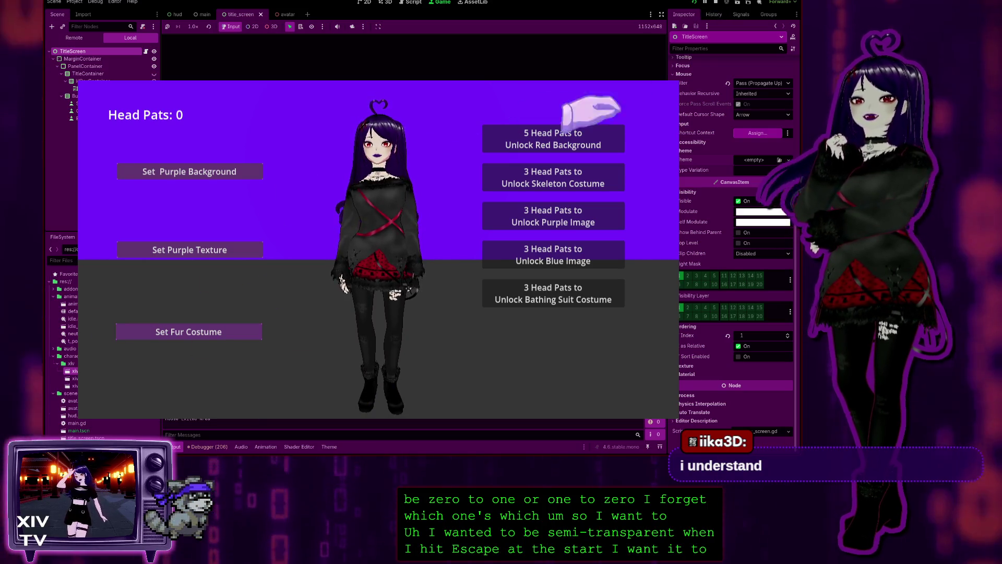
{"action": "key", "text": "Escape"}
{"action": "left_click", "coordinate": [366, 265]}
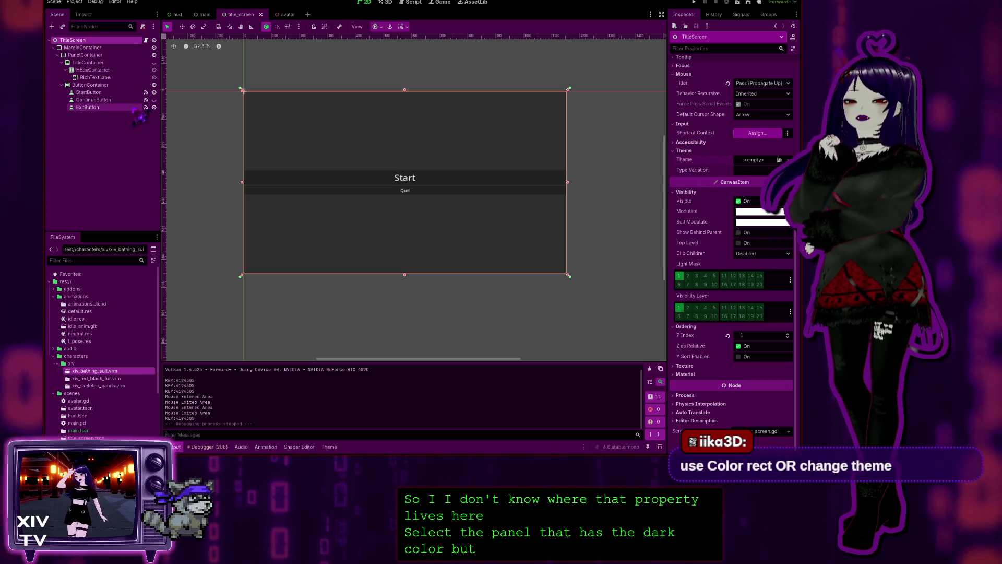
Step: Show PanelContainer's Panel StyleBoxFlat override with the Inspector filtered by 'color'
{"action": "left_click", "coordinate": [84, 47]}
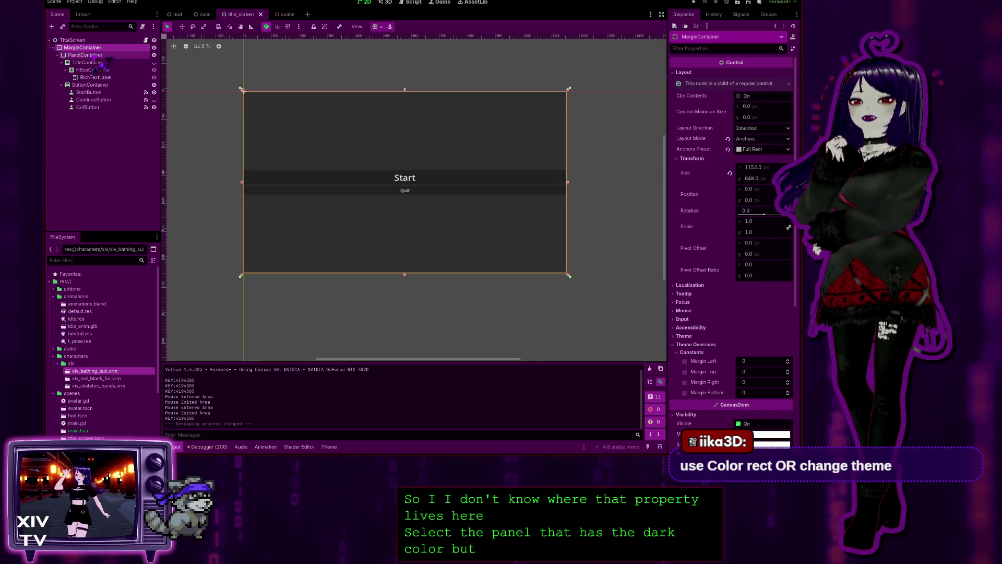
{"action": "left_click", "coordinate": [94, 55]}
{"action": "left_click", "coordinate": [95, 41]}
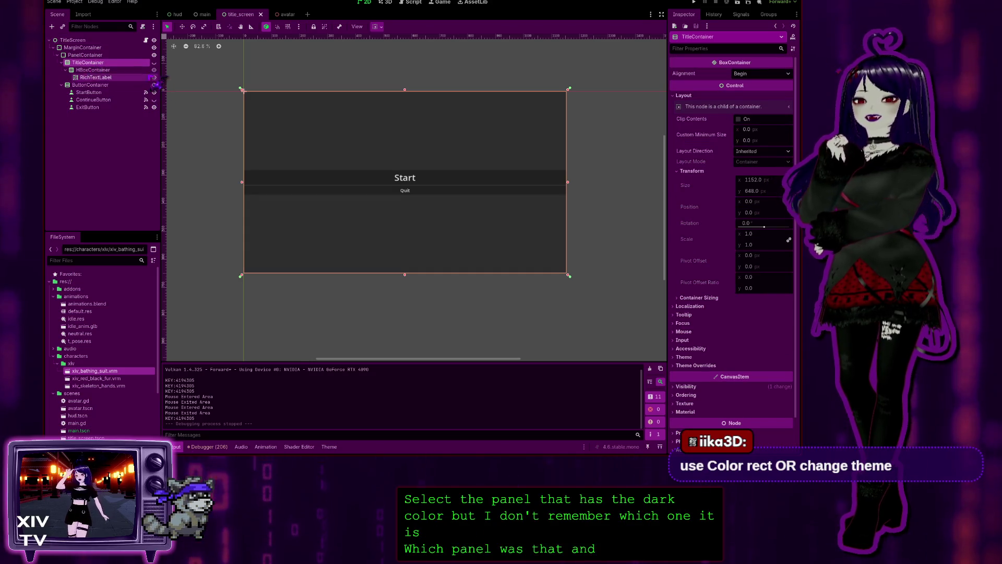
{"action": "left_click", "coordinate": [85, 55]}
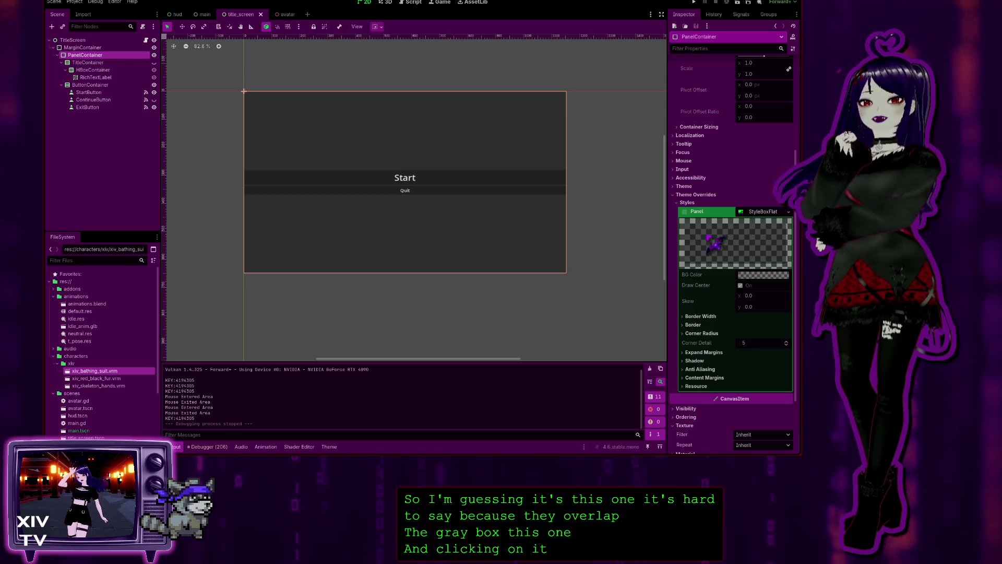
{"action": "left_click", "coordinate": [697, 48]}
{"action": "type", "text": "color"}
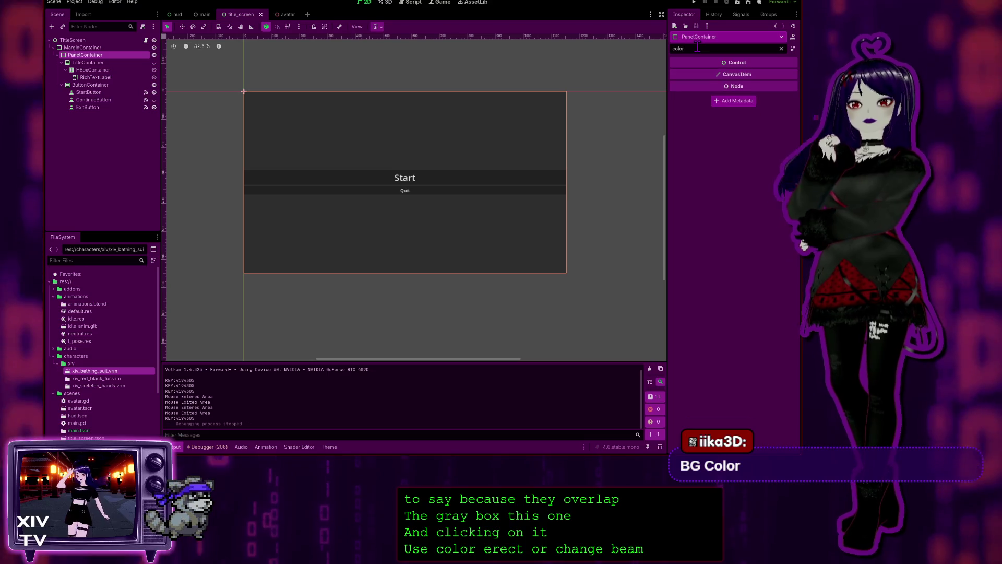
{"action": "key", "text": "BackSpace"}
{"action": "key", "text": "BackSpace"}
{"action": "key", "text": "BackSpace"}
{"action": "key", "text": "BackSpace"}
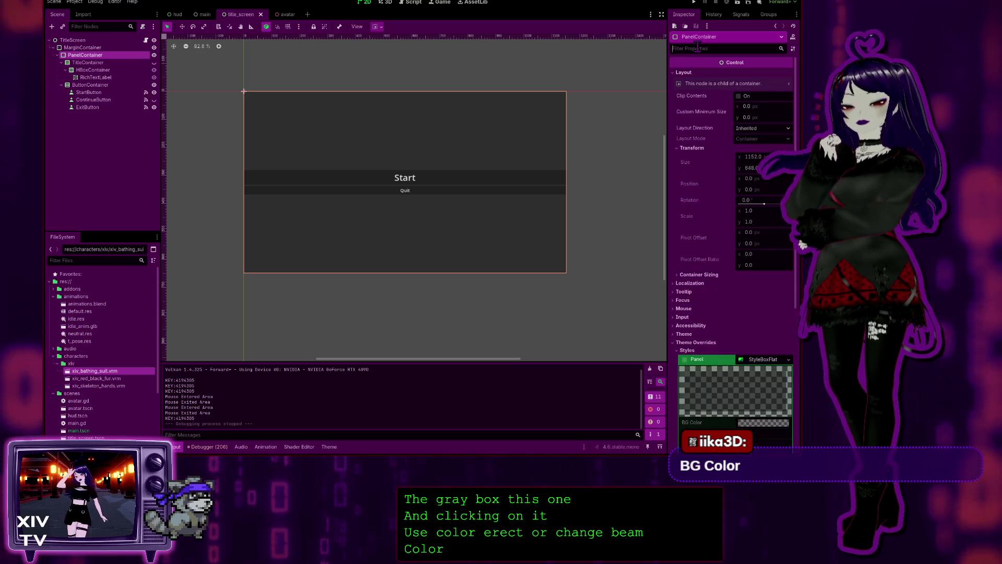
{"action": "type", "text": "rect"}
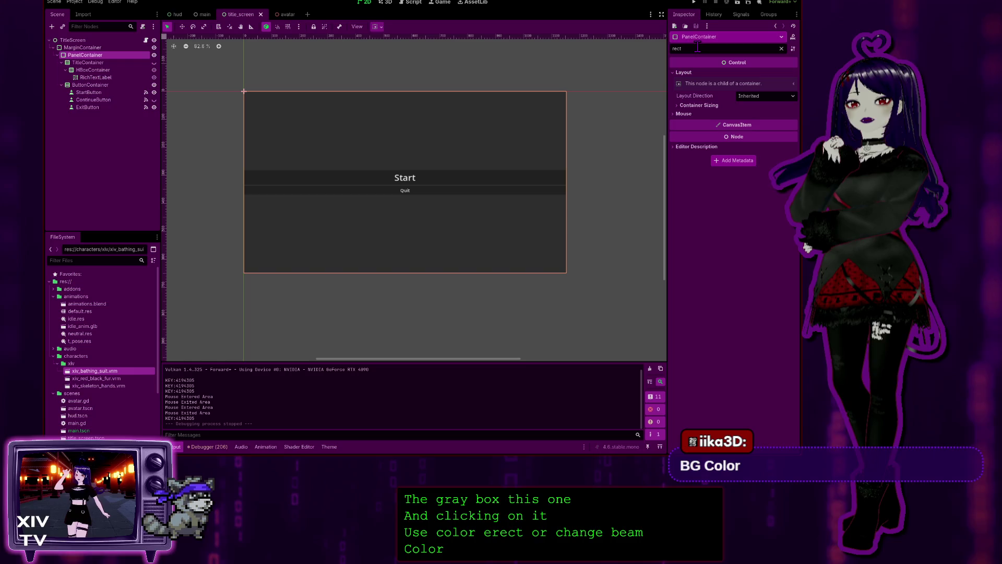
{"action": "key", "text": "BackSpace"}
{"action": "key", "text": "BackSpace"}
{"action": "key", "text": "BackSpace"}
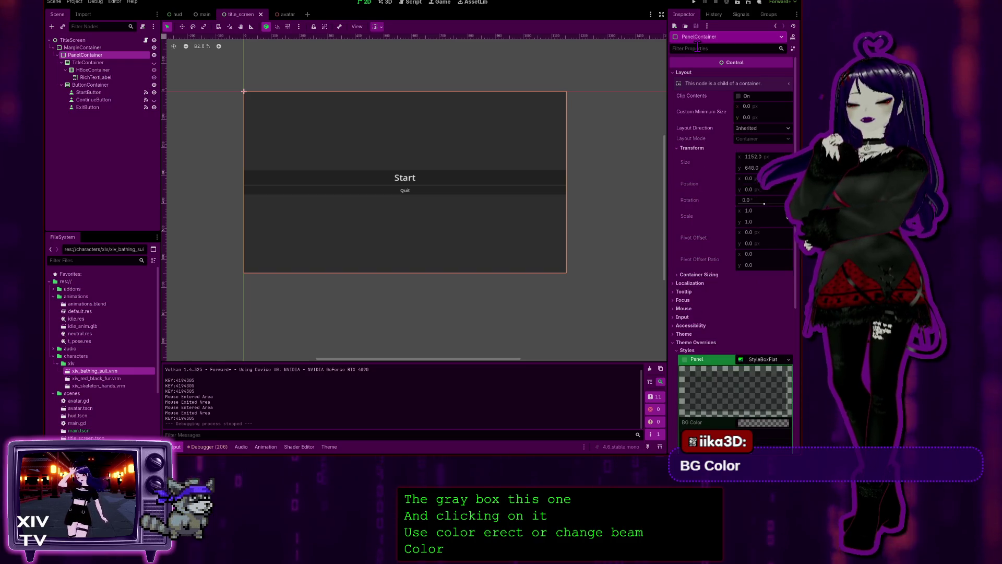
{"action": "type", "text": "theme"}
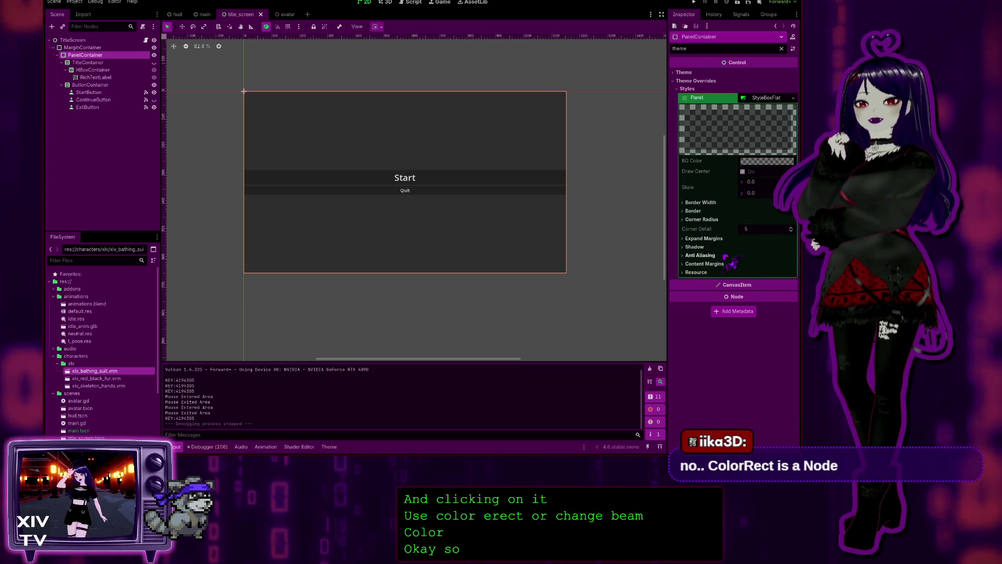
{"action": "key", "text": "ctrl+a"}
{"action": "key", "text": "BackSpace"}
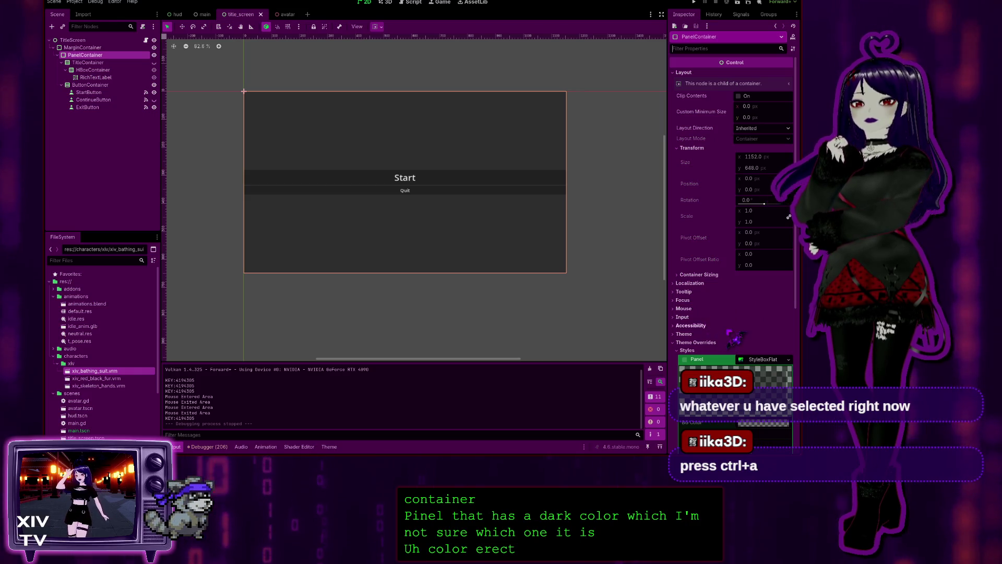
{"action": "scroll", "coordinate": [722, 311], "scroll_direction": "down", "scroll_amount": 5}
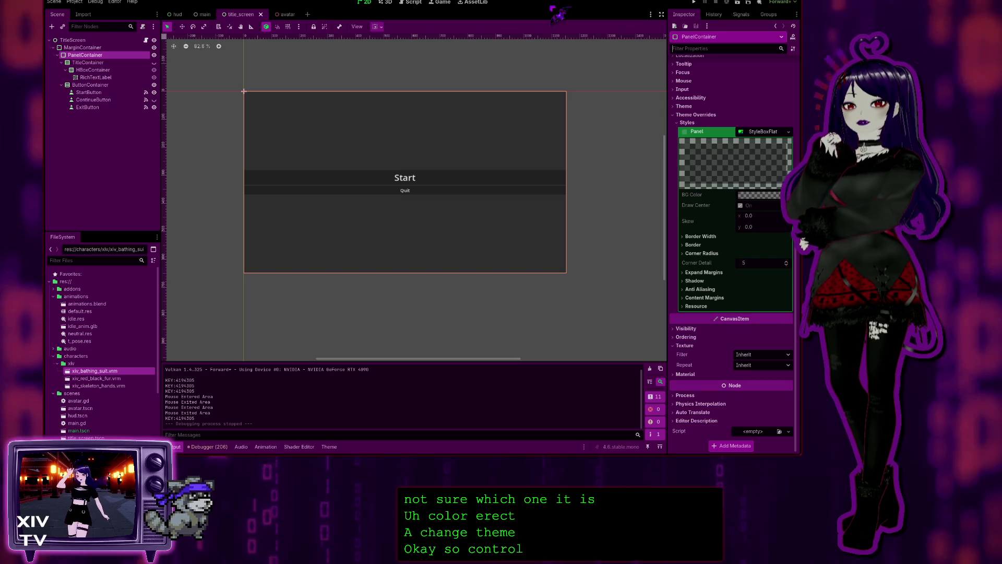
{"action": "key", "text": "ctrl+a"}
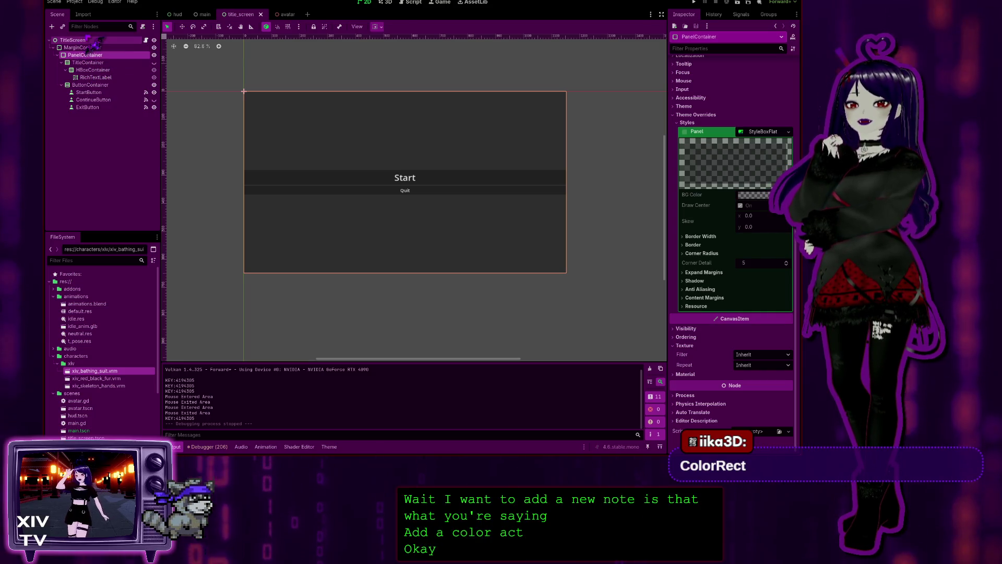
Step: Add a black ColorRect under PanelContainer, placed above TitleContainer
{"action": "left_click", "coordinate": [78, 40]}
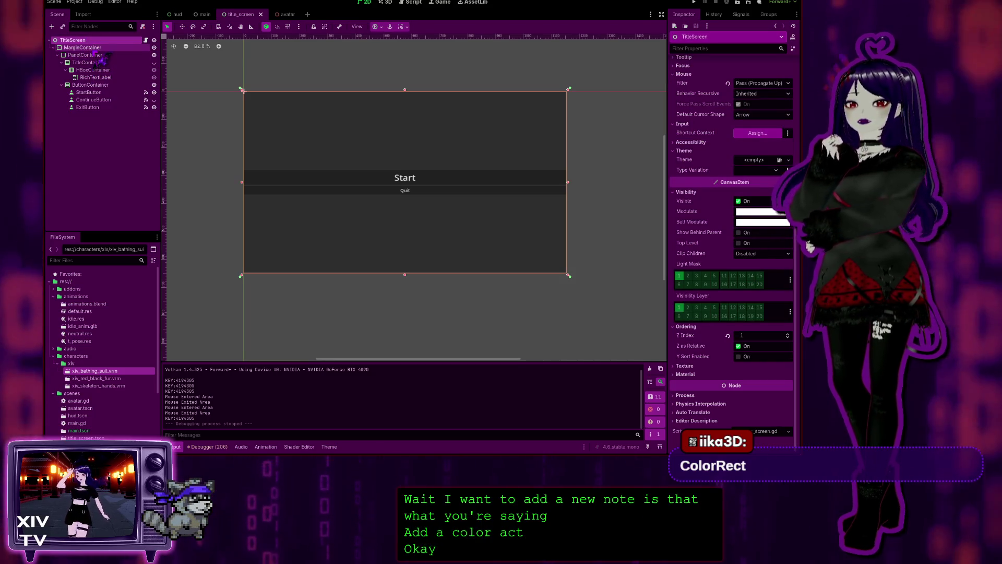
{"action": "left_click", "coordinate": [95, 47]}
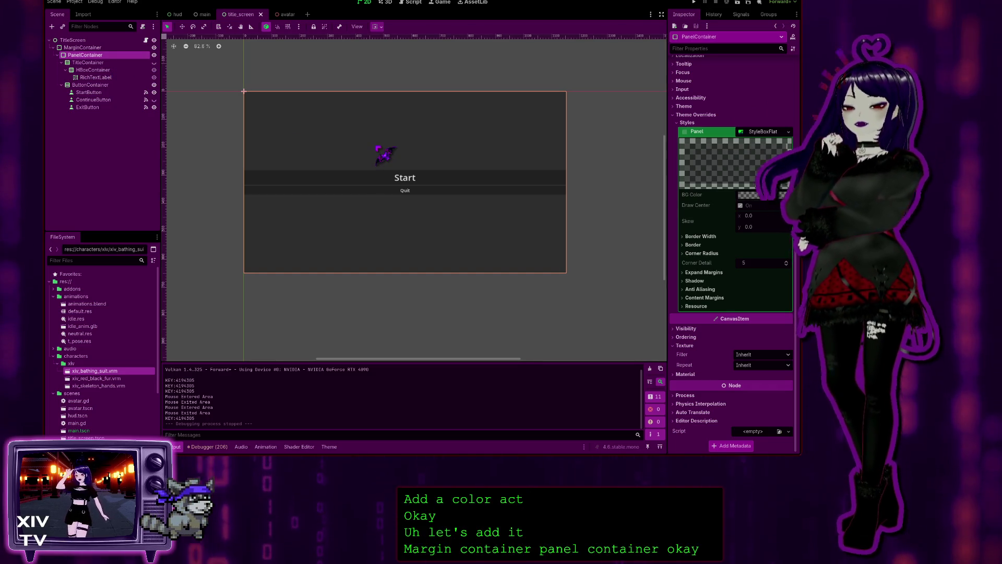
{"action": "key", "text": "Return"}
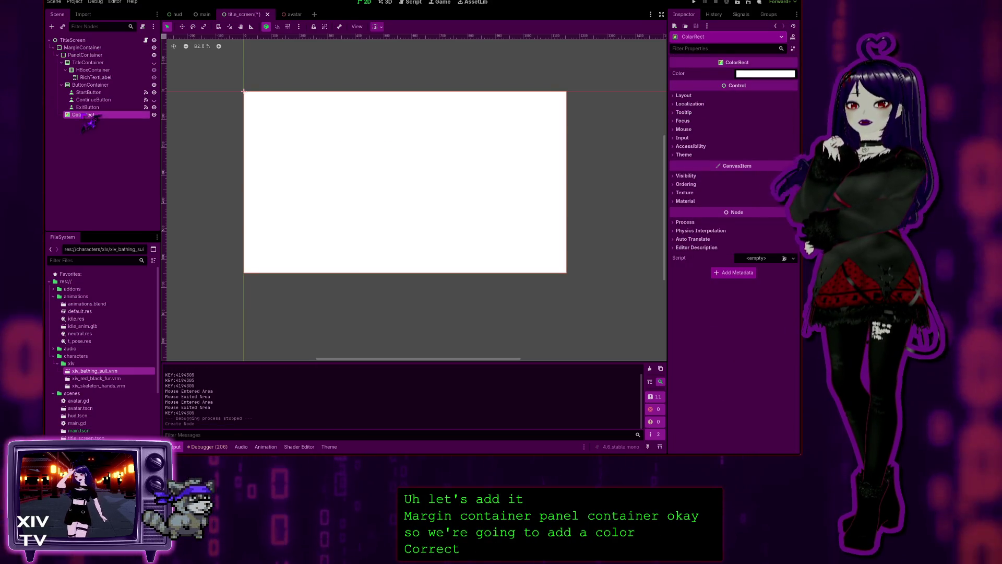
{"action": "left_click_drag", "start_coordinate": [95, 64], "coordinate": [96, 61]}
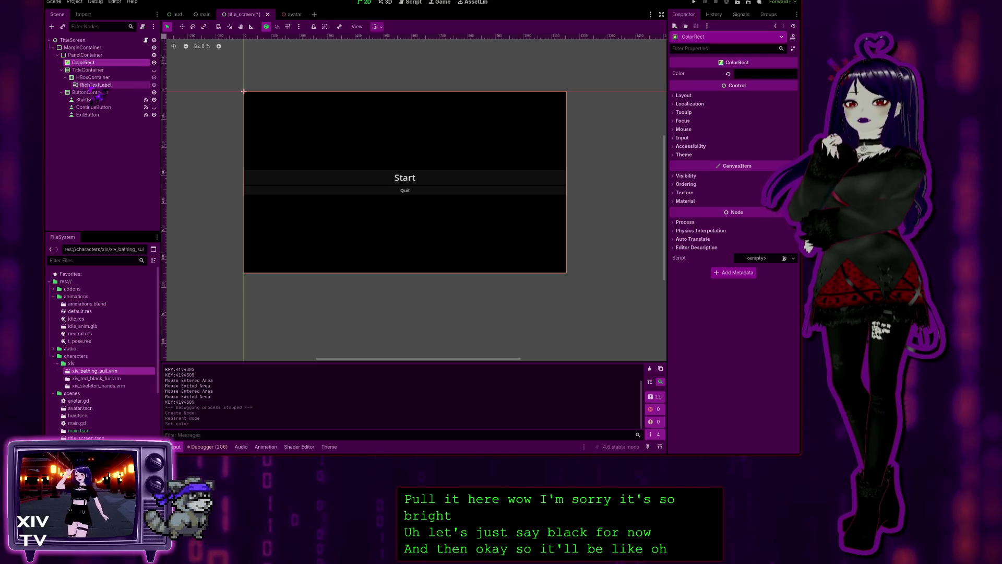
Step: Move the ColorRect under the title's HBoxContainer beside RichTextLabel and run the game
{"action": "mouse_move", "coordinate": [84, 68]}
{"action": "left_mouse_down"}
{"action": "mouse_move", "coordinate": [86, 96]}
{"action": "mouse_move", "coordinate": [123, 98]}
{"action": "left_mouse_up"}
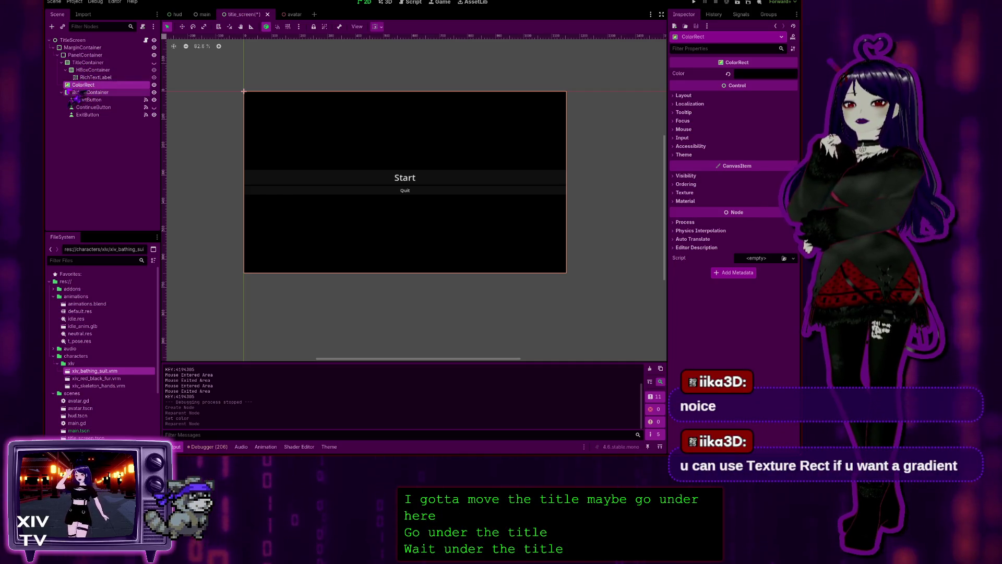
{"action": "left_click_drag", "start_coordinate": [82, 85], "coordinate": [124, 82]}
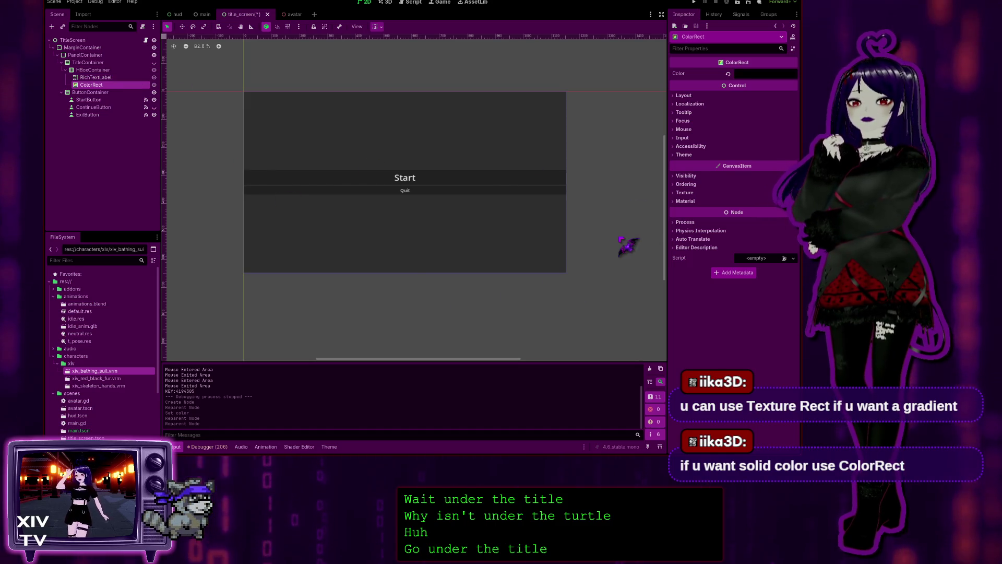
{"action": "left_click", "coordinate": [695, 2]}
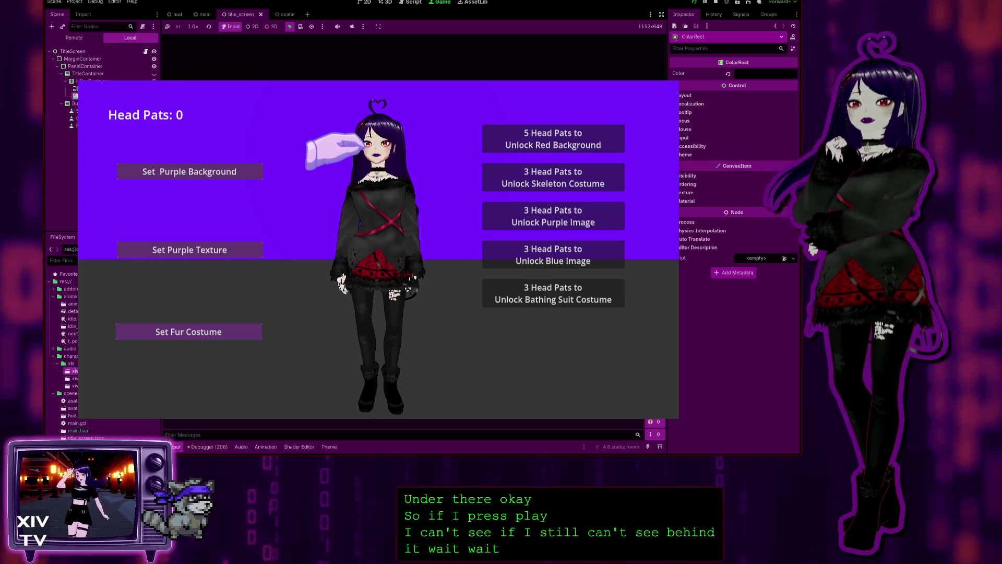
Step: Toggle the title menu in the running game, quit, and drag ColorRect directly under TitleContainer
{"action": "key", "text": "Escape"}
{"action": "left_click", "coordinate": [347, 240]}
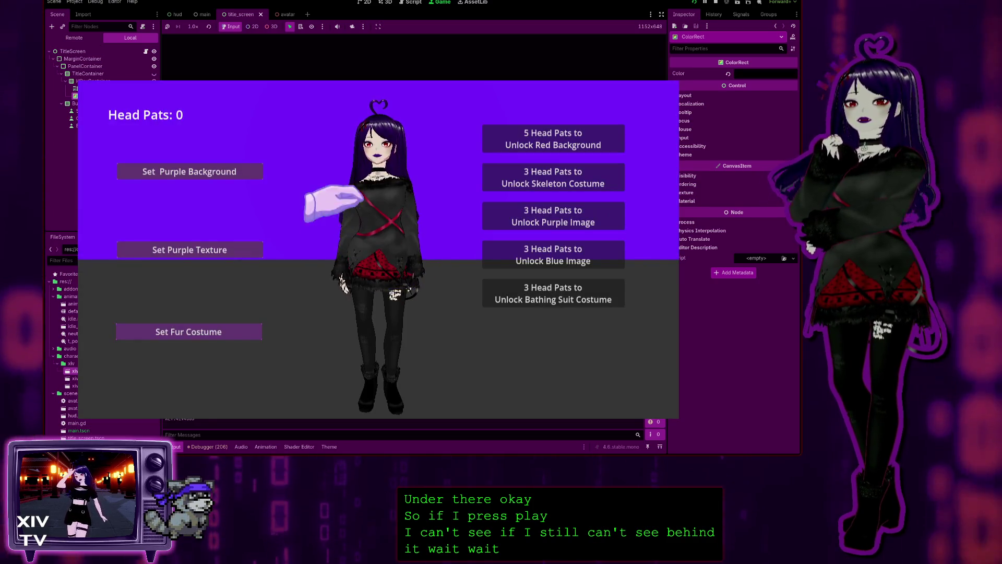
{"action": "key", "text": "Escape"}
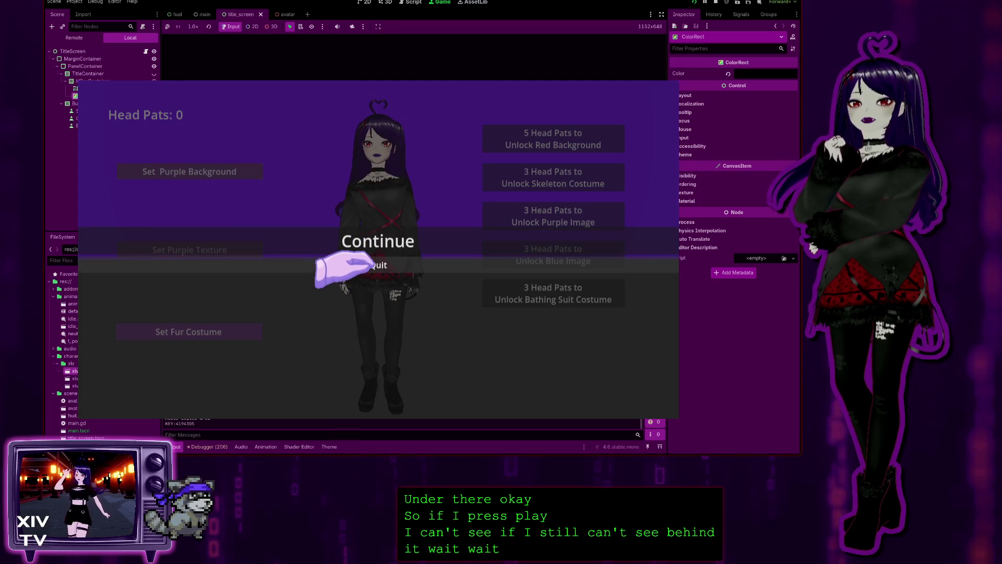
{"action": "left_click", "coordinate": [368, 263]}
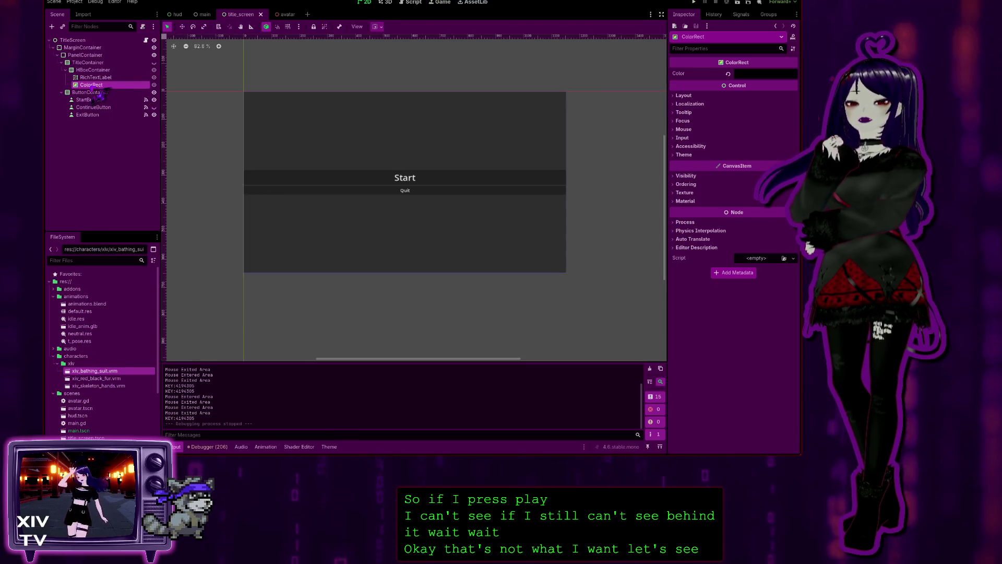
{"action": "left_click_drag", "start_coordinate": [99, 93], "coordinate": [99, 68]}
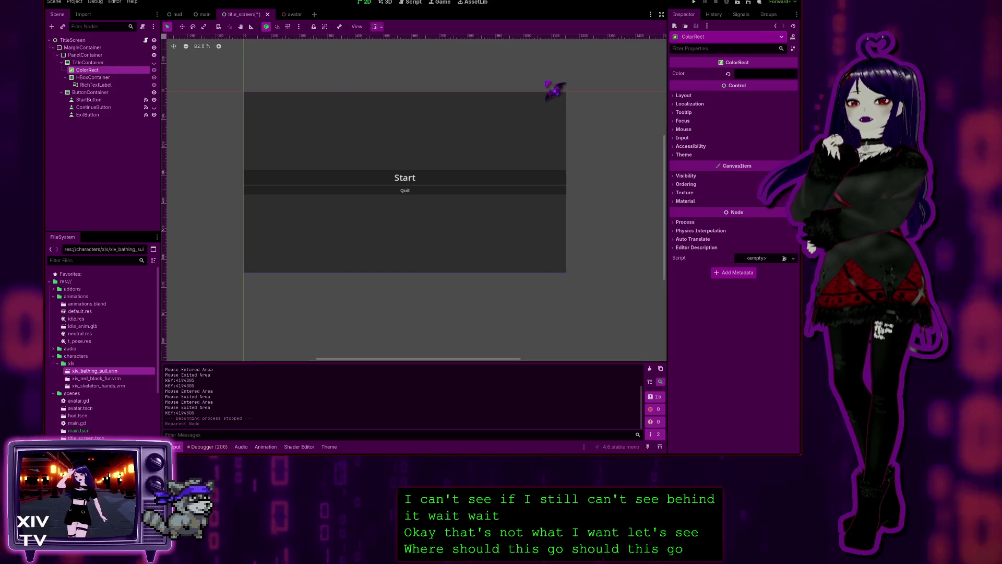
Step: Test the ColorRect under TitleContainer in a run, quit from the Esc menu, and expand its Theme settings
{"action": "left_click", "coordinate": [694, 2]}
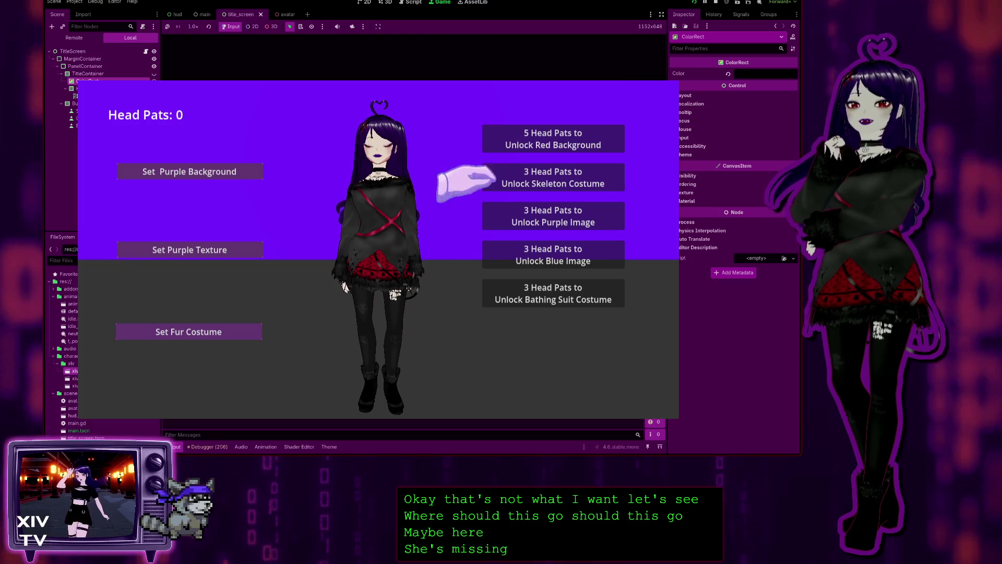
{"action": "key", "text": "Escape"}
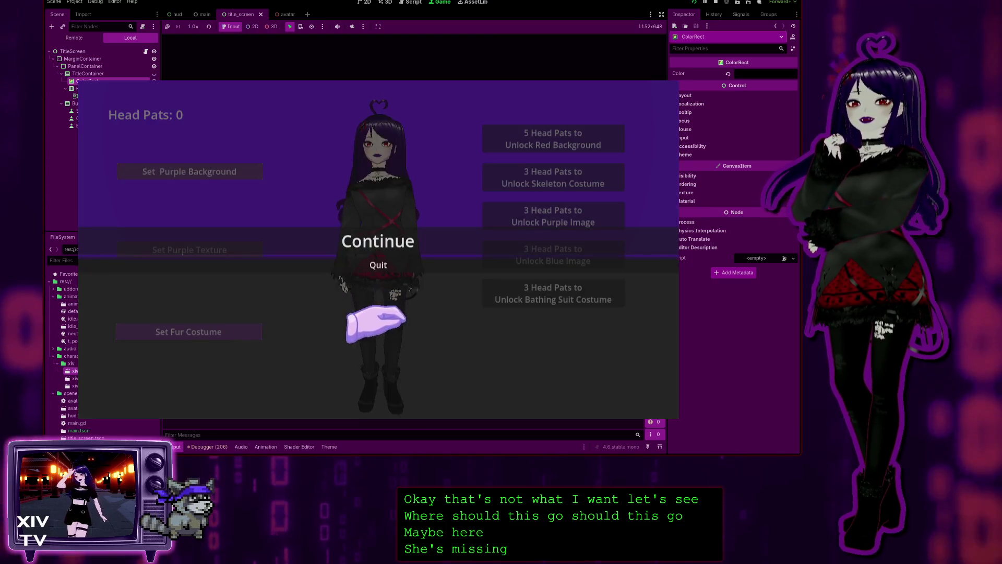
{"action": "left_click", "coordinate": [360, 264]}
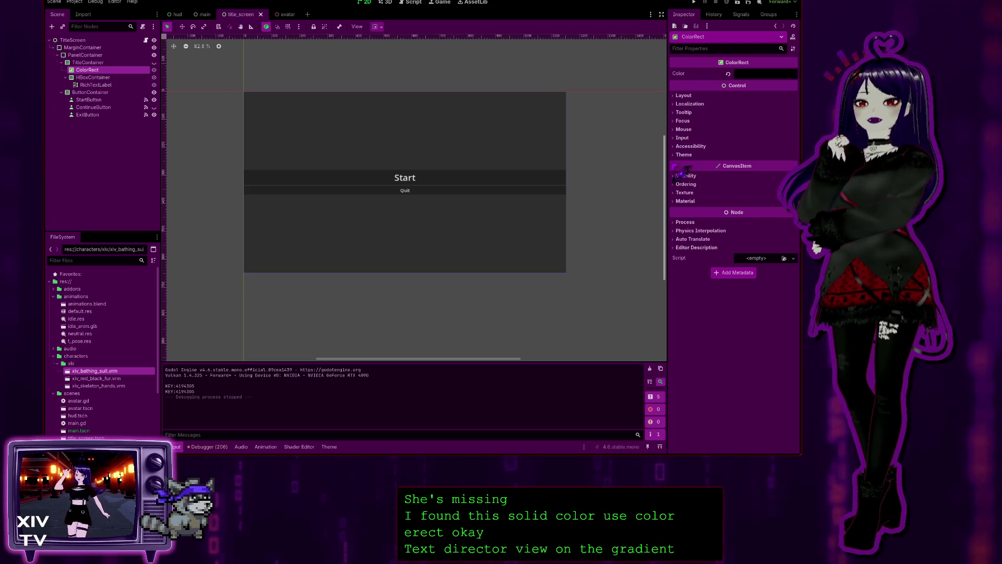
{"action": "left_click", "coordinate": [679, 155]}
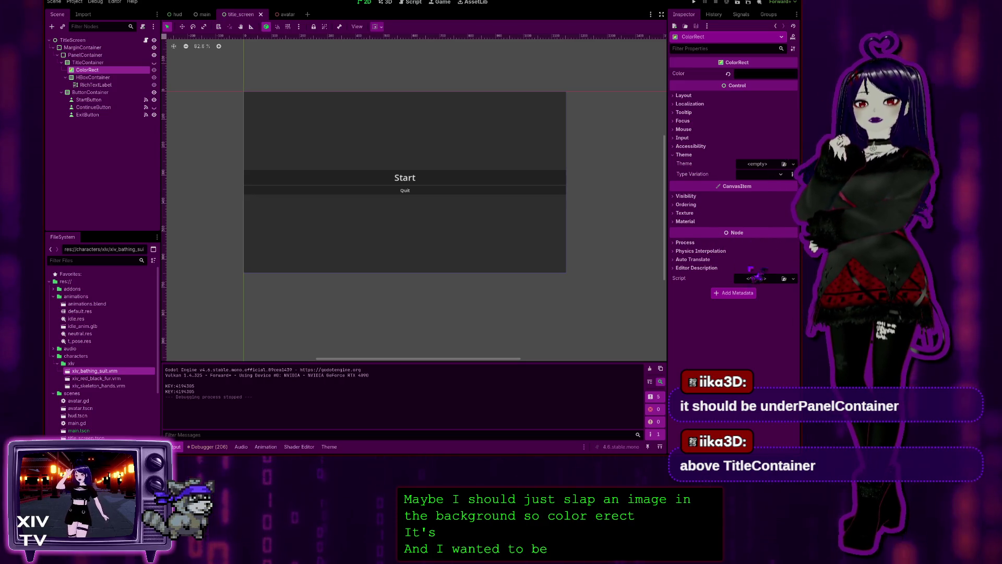
Step: Undo the ColorRect back under HBoxContainer, make its colour fully transparent (alpha 0), and run the game
{"action": "key", "text": "ctrl+z"}
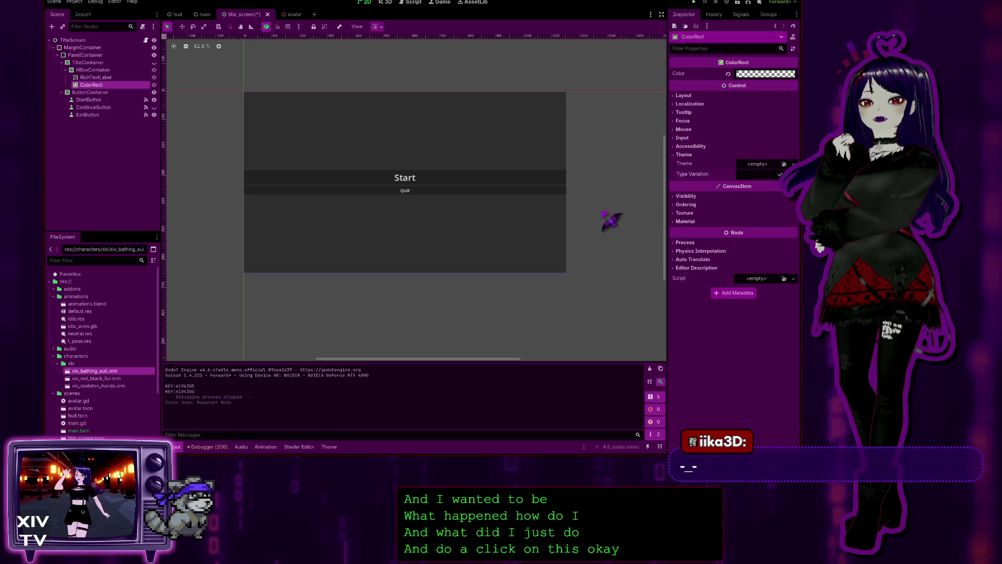
{"action": "left_click", "coordinate": [696, 2]}
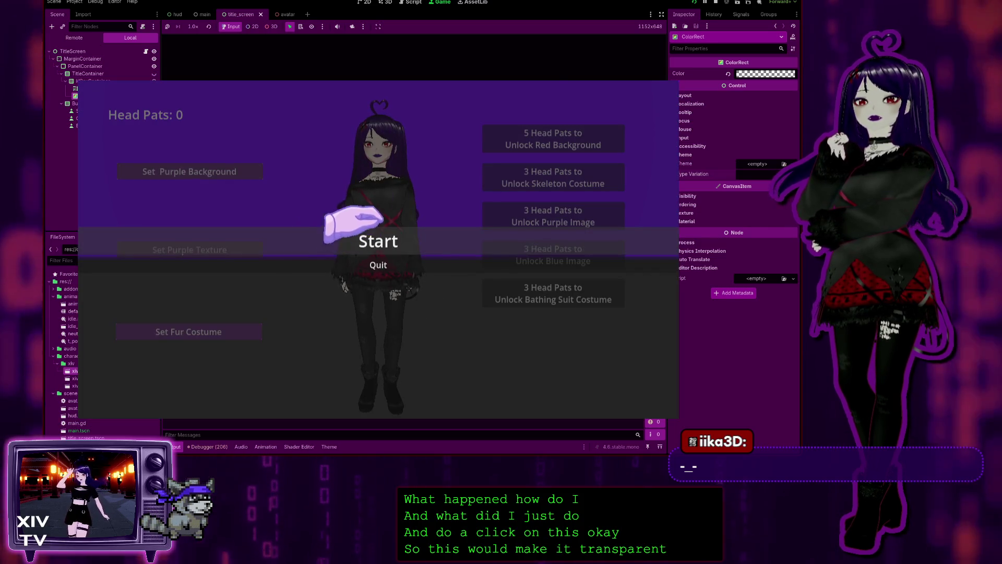
Step: Close the test run and revert the ColorRect's colour to solid black
{"action": "key", "text": "Return"}
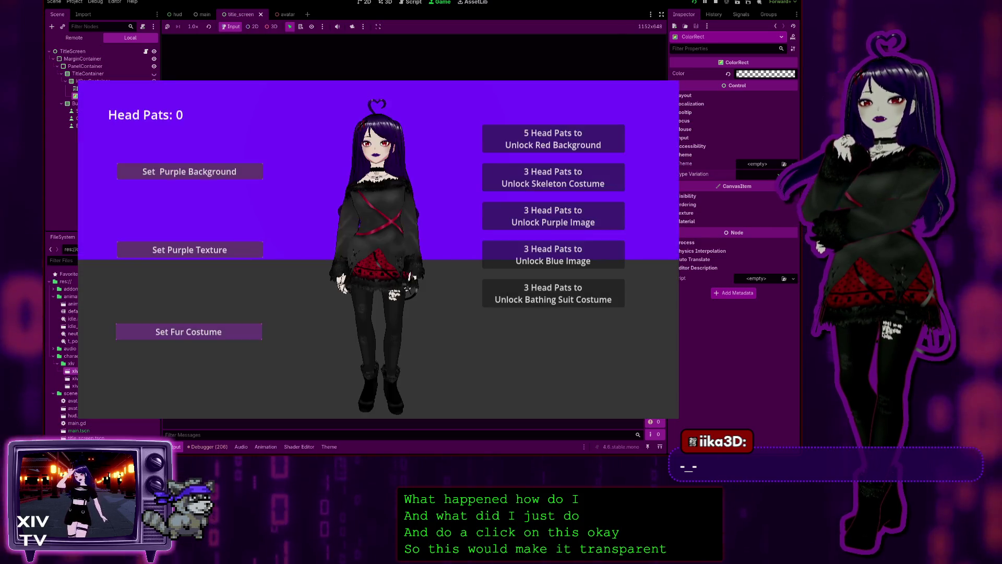
{"action": "key", "text": "Escape"}
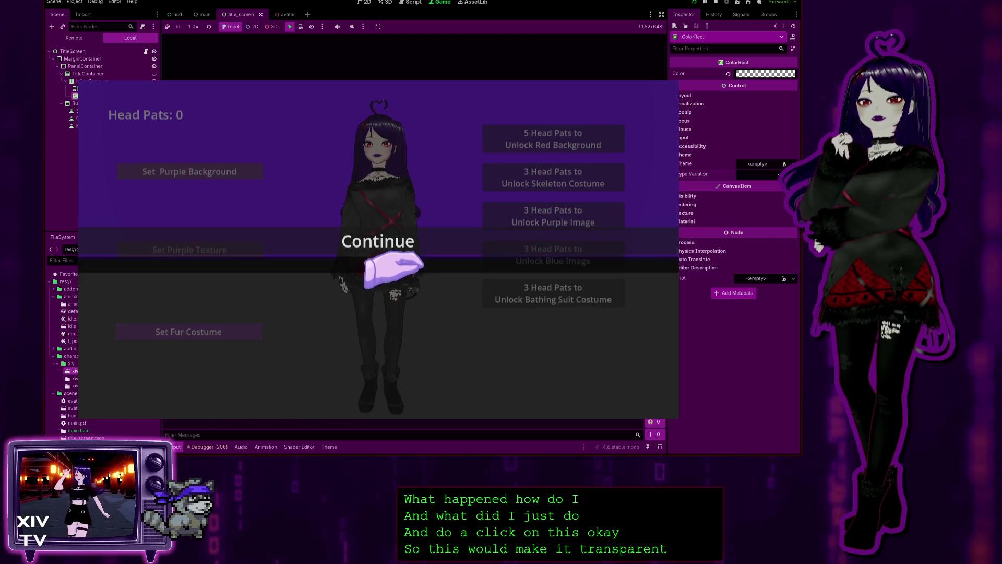
{"action": "key", "text": "F8"}
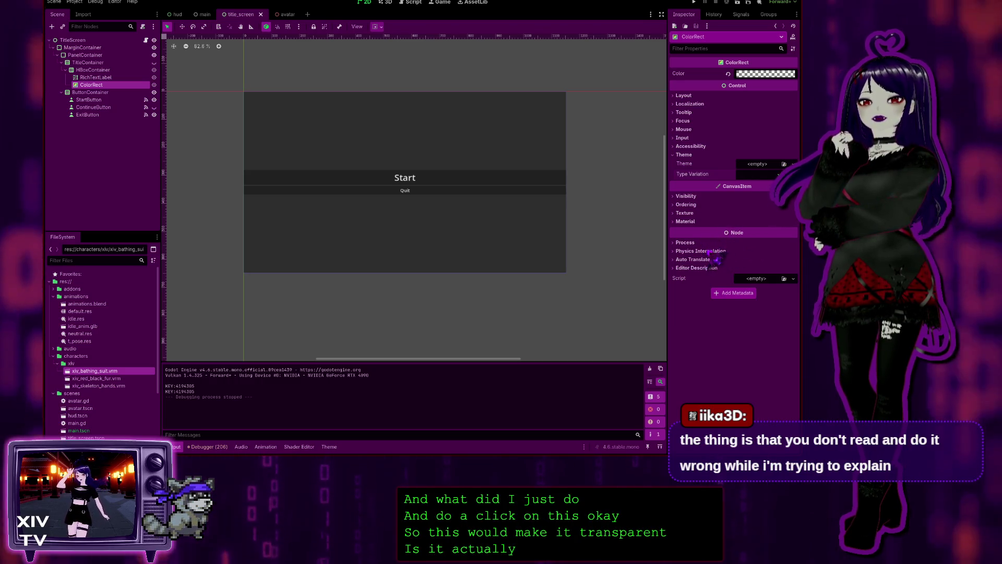
{"action": "key", "text": "ctrl+z"}
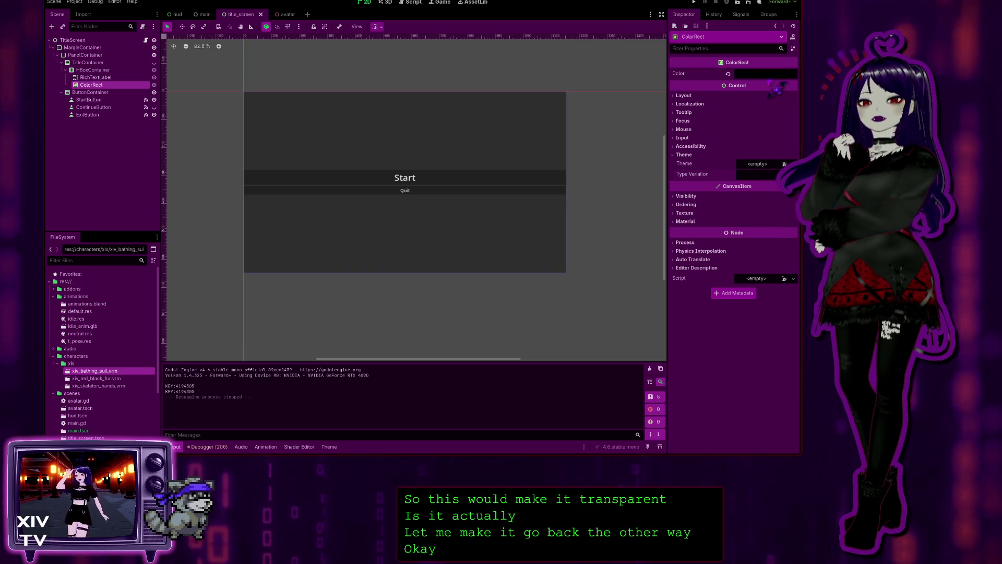
{"action": "left_click", "coordinate": [757, 174]}
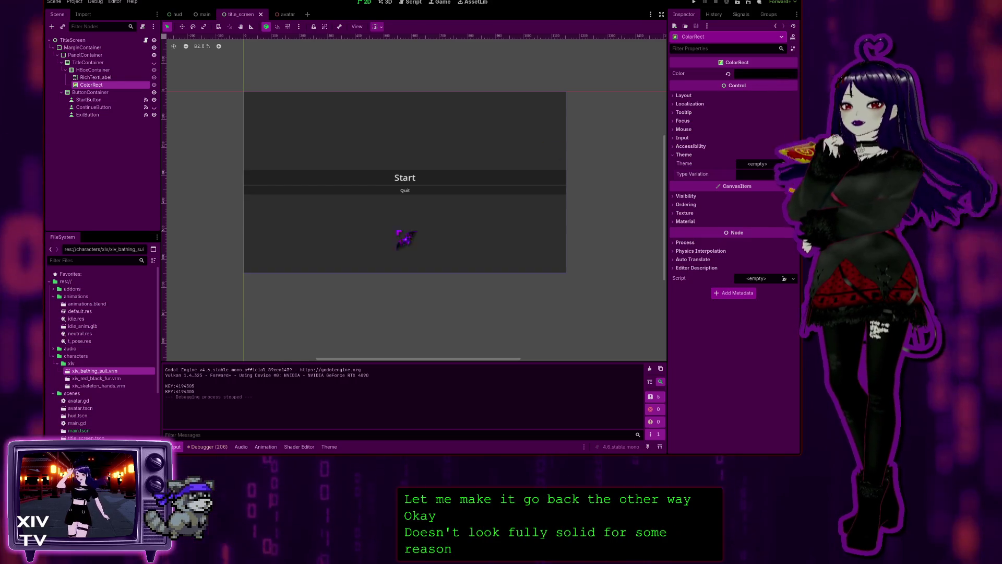
{"action": "left_click", "coordinate": [132, 371]}
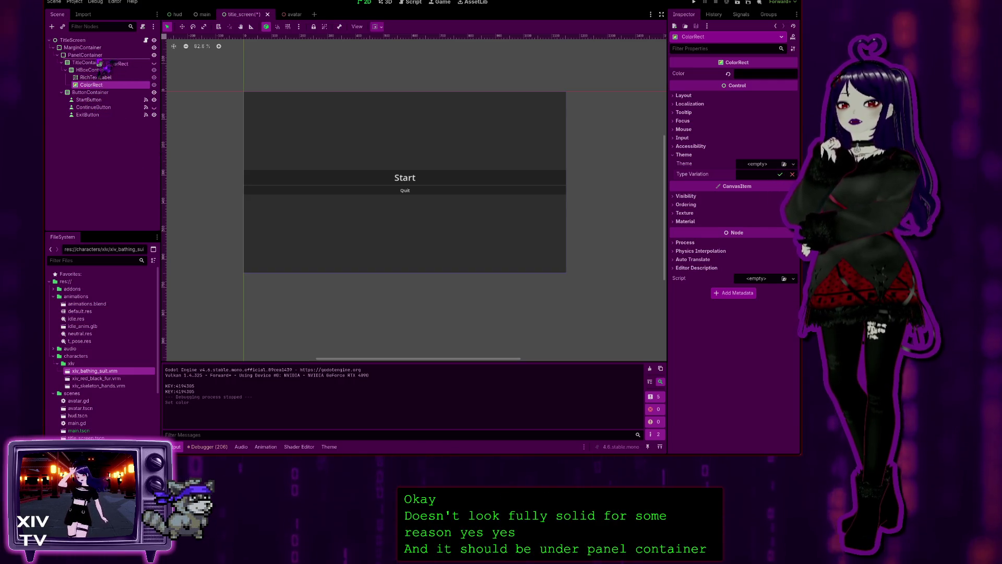
Step: Move ColorRect directly under PanelContainer, then test-run: Start, Esc menu, Continue, Esc, Quit
{"action": "left_click_drag", "start_coordinate": [105, 66], "coordinate": [107, 67]}
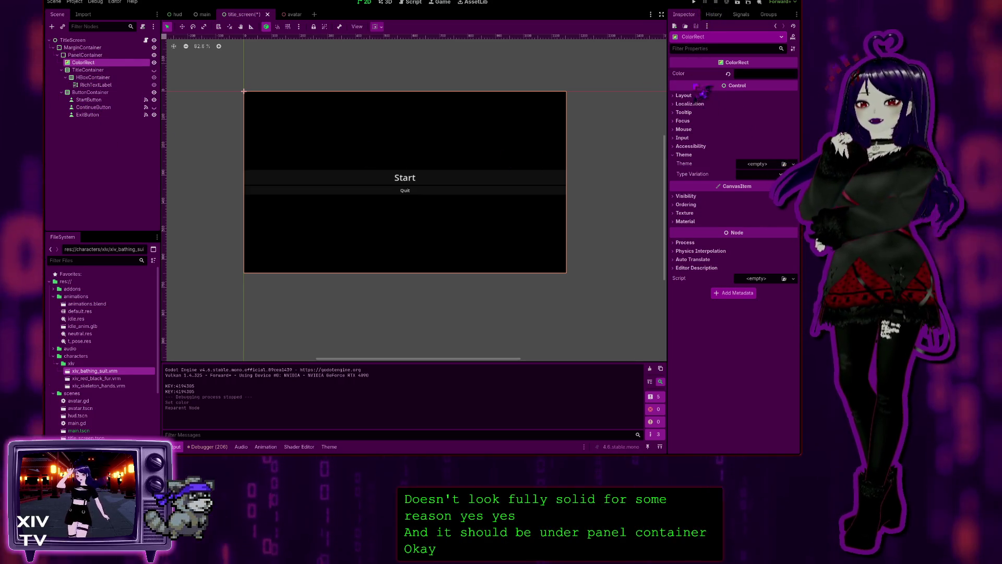
{"action": "key", "text": "F5"}
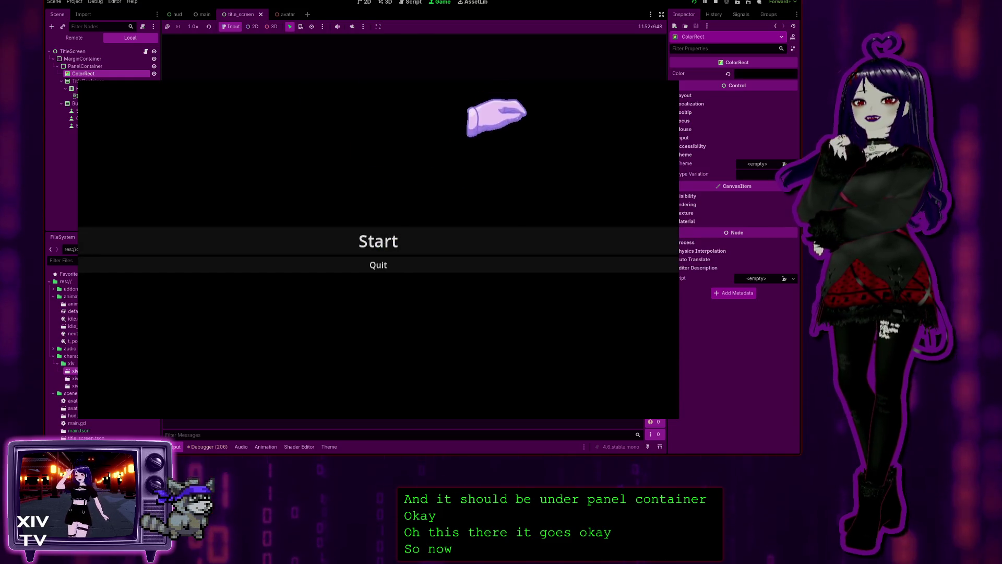
{"action": "left_click", "coordinate": [365, 241]}
{"action": "key", "text": "Escape"}
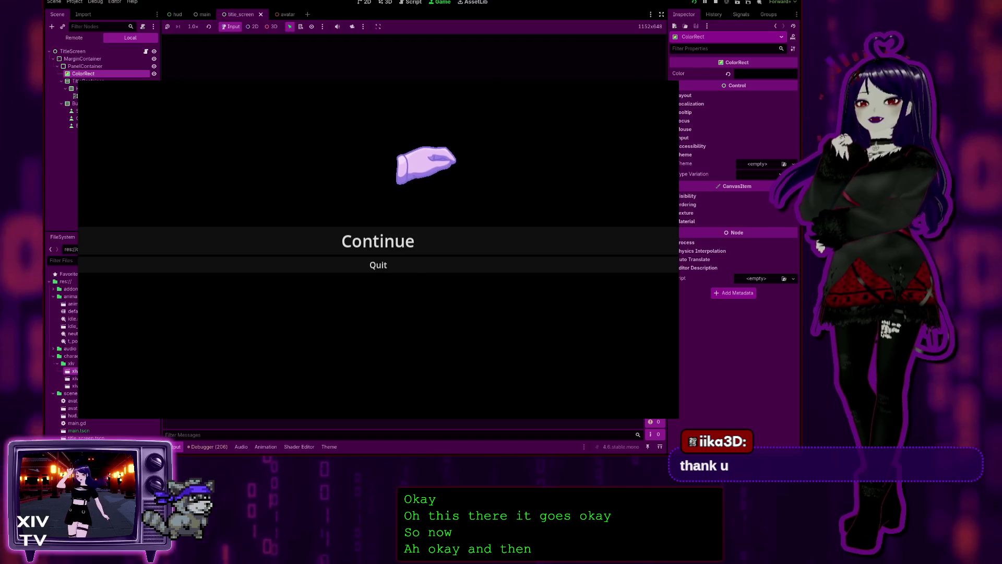
{"action": "left_click", "coordinate": [366, 241]}
{"action": "key", "text": "Escape"}
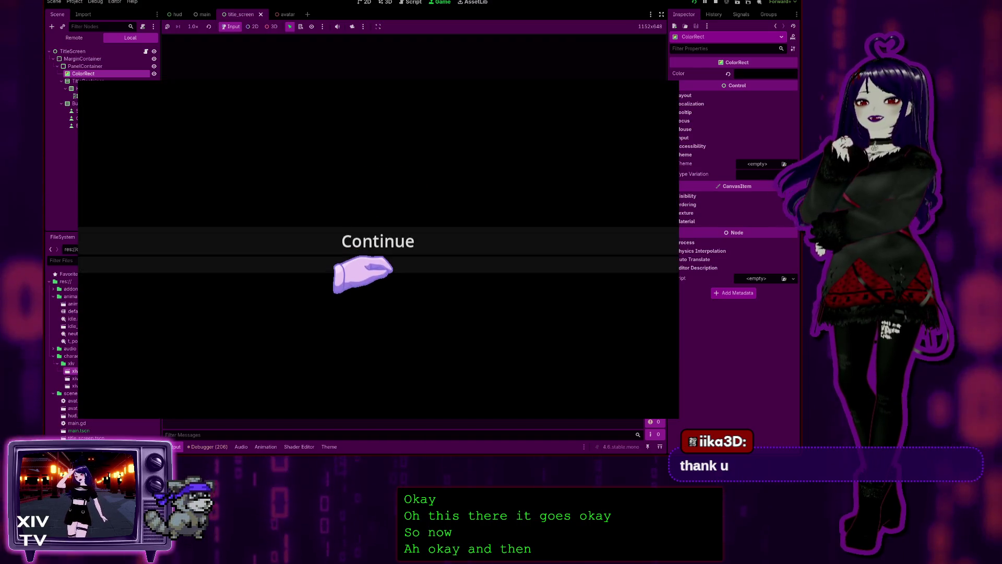
{"action": "left_click", "coordinate": [365, 269]}
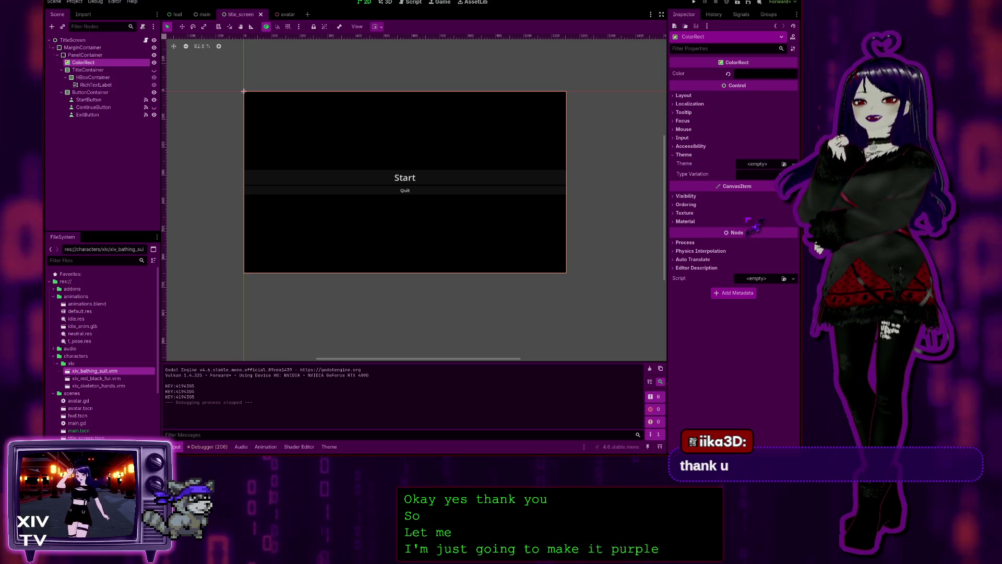
Step: Try green and dark red for the ColorRect background before settling on bright purple
{"action": "key", "text": "ctrl+z"}
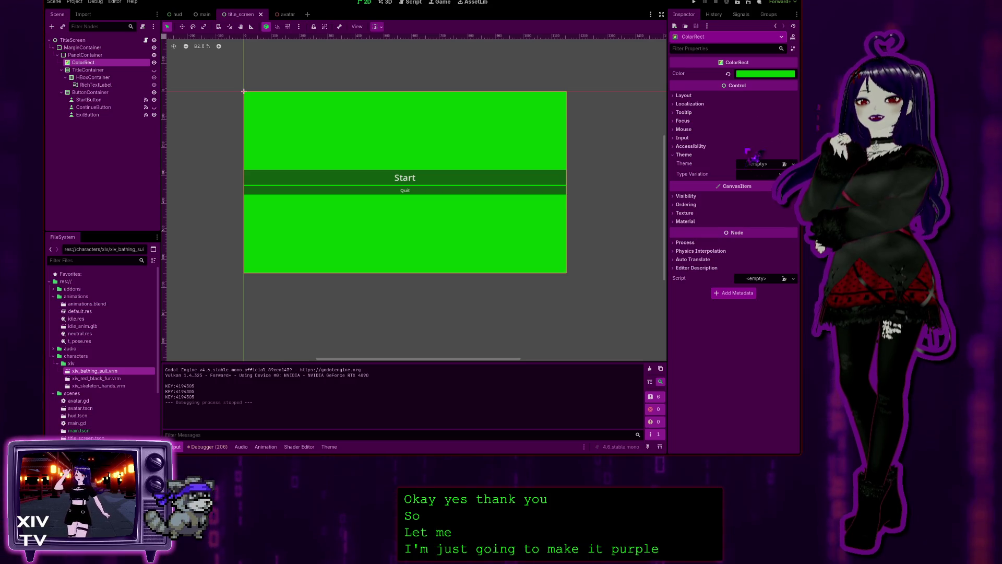
{"action": "key", "text": "ctrl+z"}
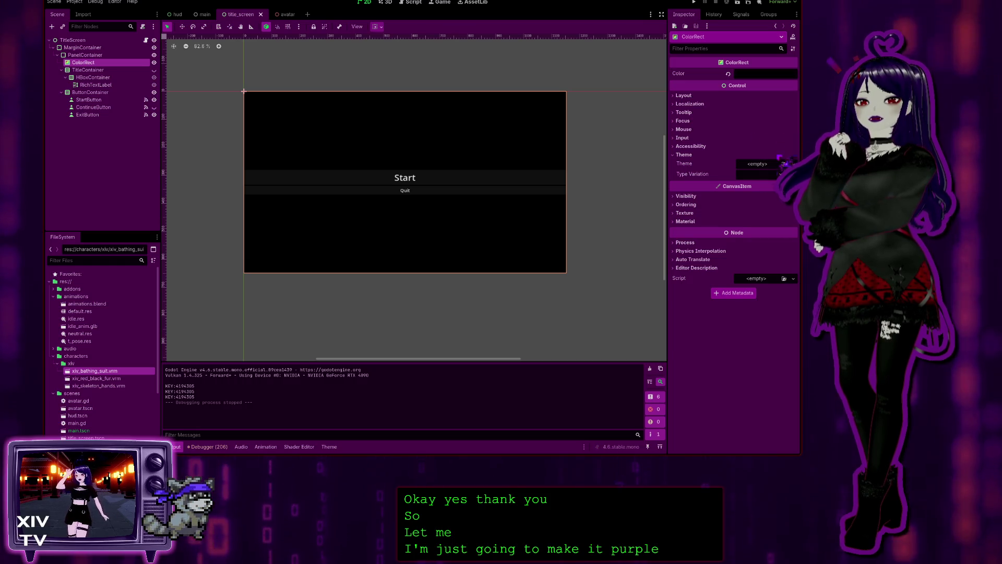
{"action": "key", "text": "ctrl+z"}
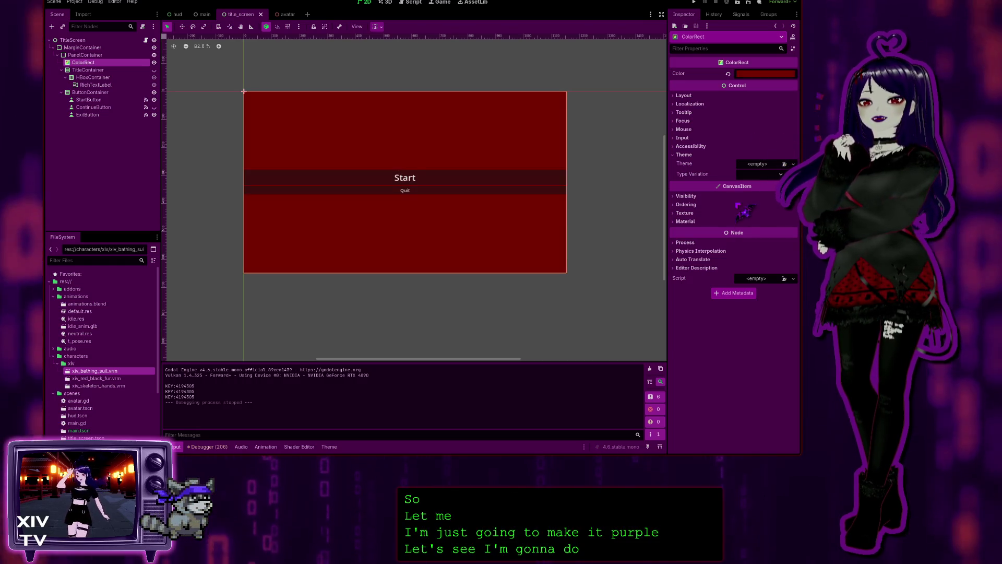
{"action": "key", "text": "ctrl+z"}
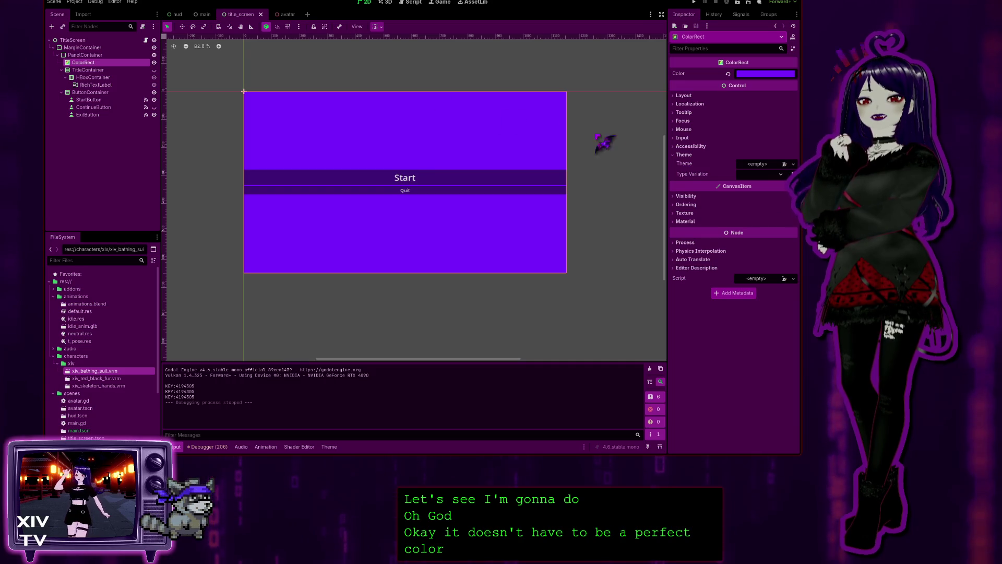
{"action": "left_click", "coordinate": [556, 130]}
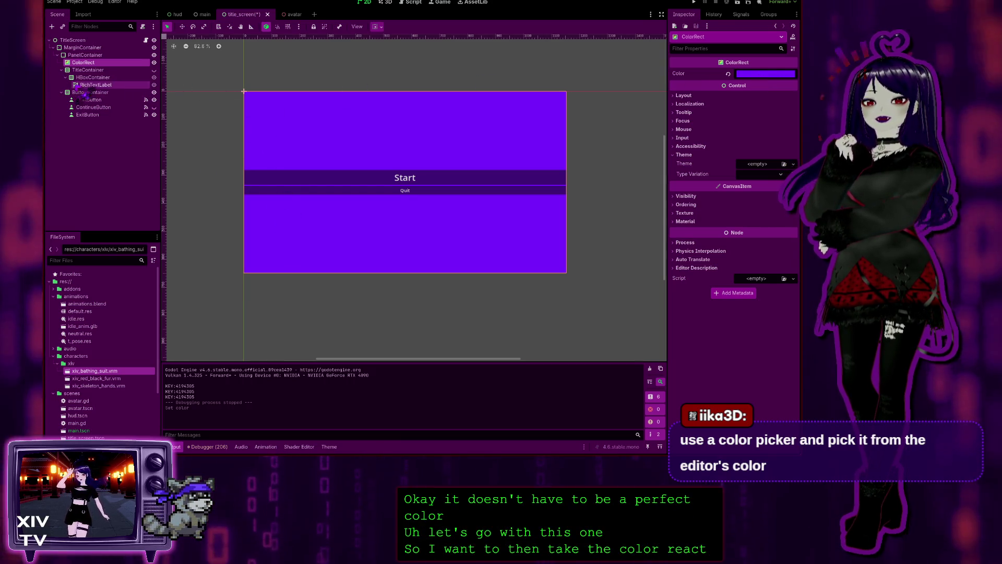
{"action": "left_click", "coordinate": [88, 71]}
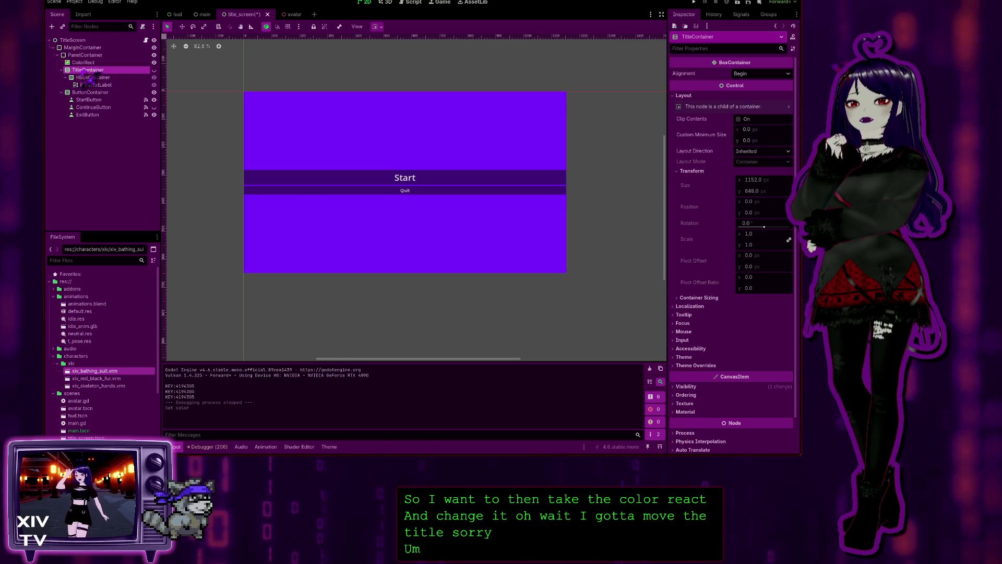
{"action": "left_click", "coordinate": [80, 63]}
{"action": "left_click_drag", "start_coordinate": [83, 69], "coordinate": [94, 61]}
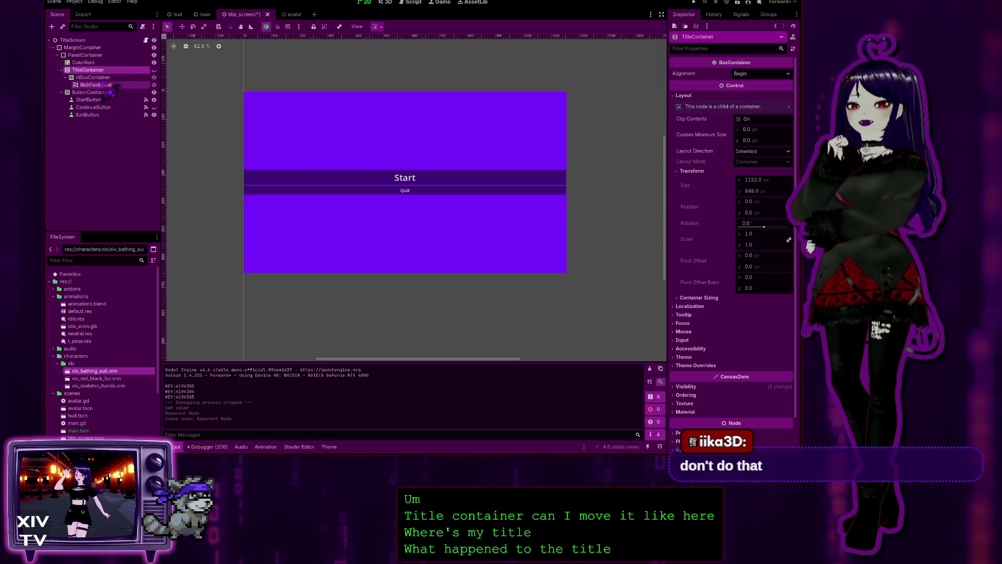
{"action": "left_click", "coordinate": [101, 79]}
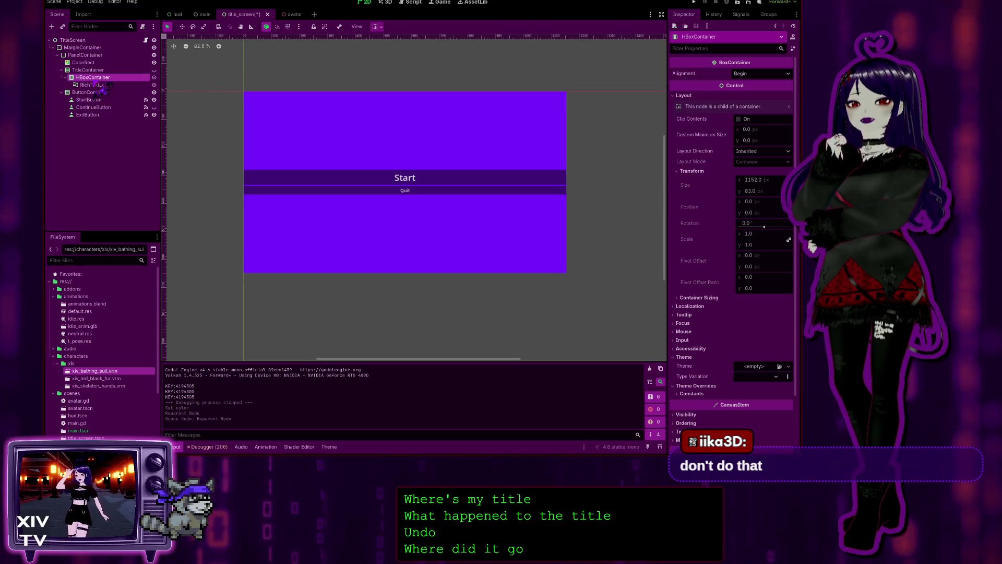
{"action": "left_click", "coordinate": [97, 85]}
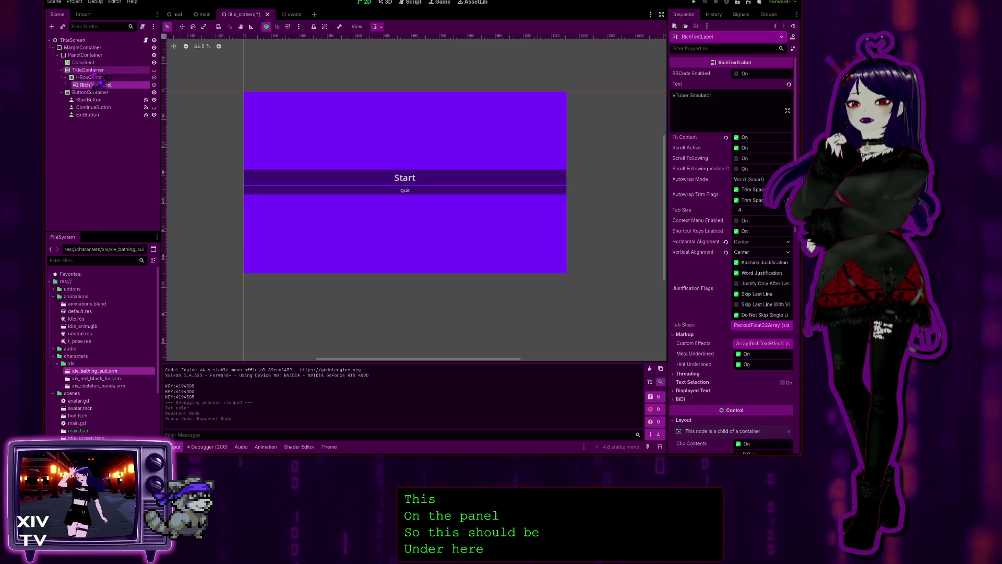
{"action": "left_click", "coordinate": [93, 72]}
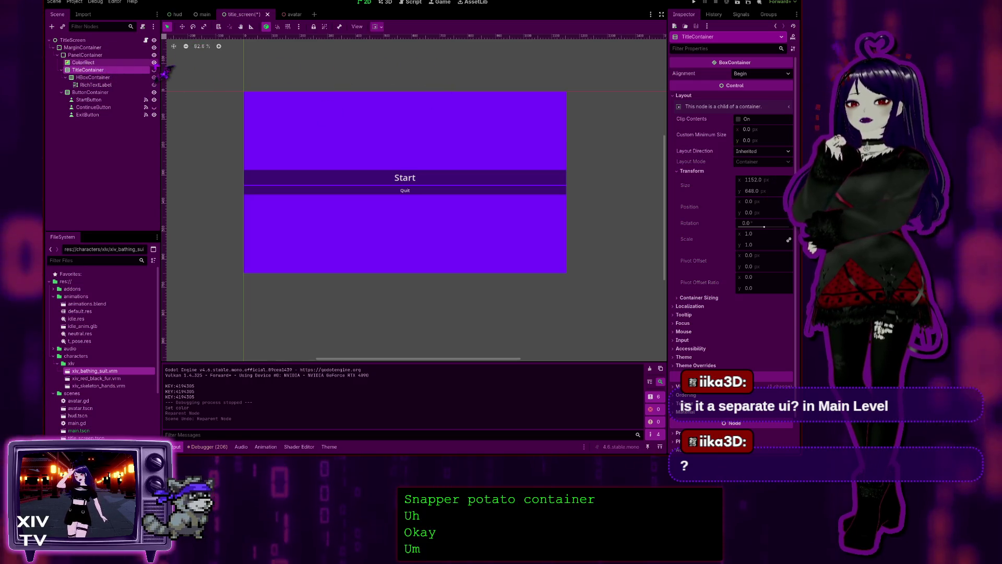
Step: Toggle the purple ColorRect's visibility off and on, unhide the title row, then run the game
{"action": "left_click", "coordinate": [154, 62]}
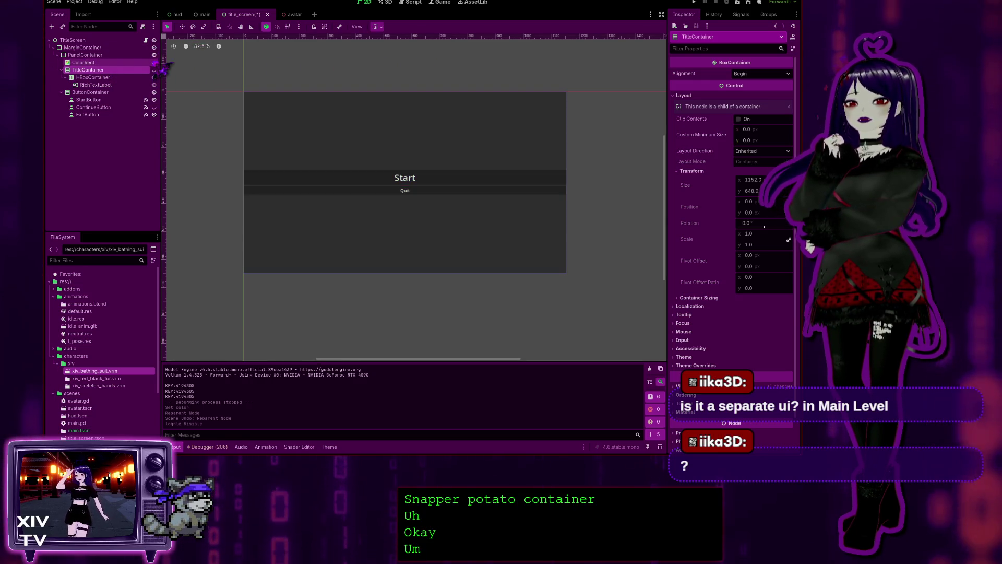
{"action": "left_click", "coordinate": [154, 62]}
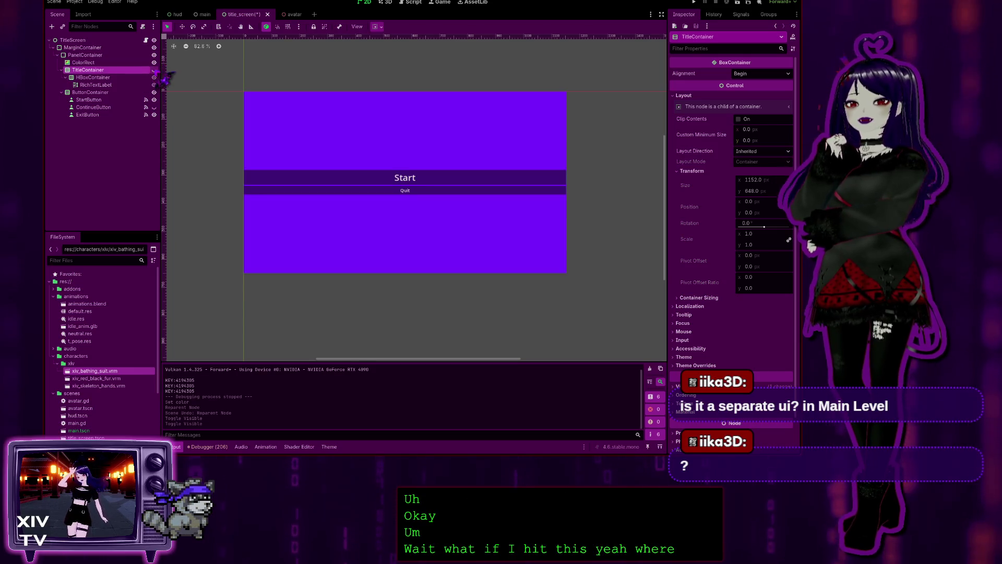
{"action": "left_click", "coordinate": [154, 78]}
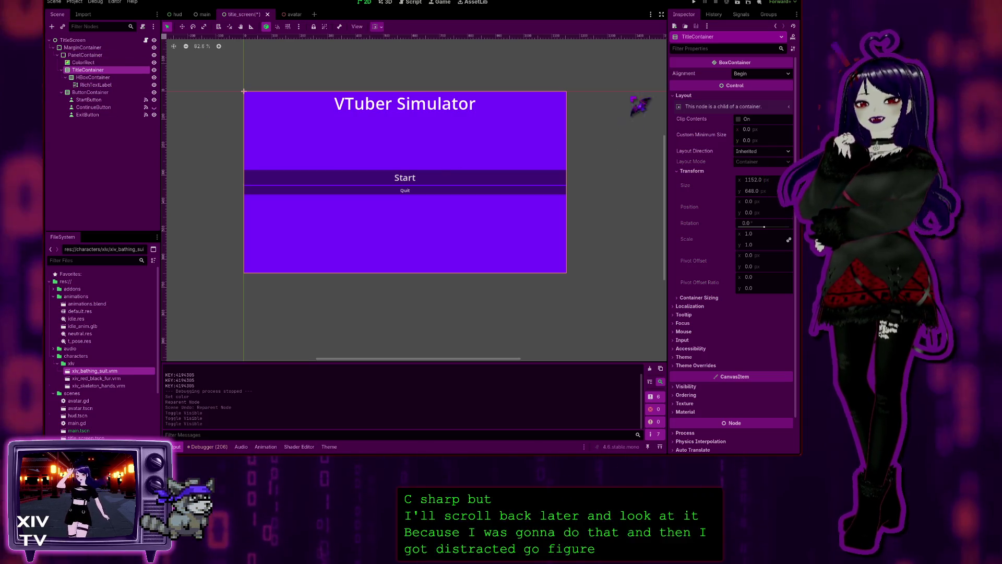
{"action": "left_click", "coordinate": [694, 2]}
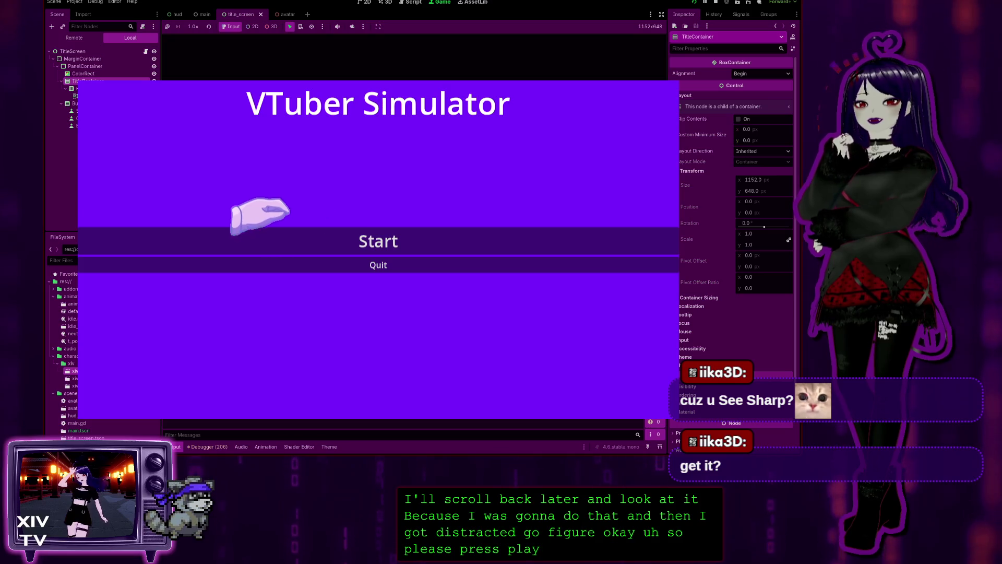
Step: Start the game from the title screen and pat the avatar's head several times
{"action": "left_click", "coordinate": [380, 237]}
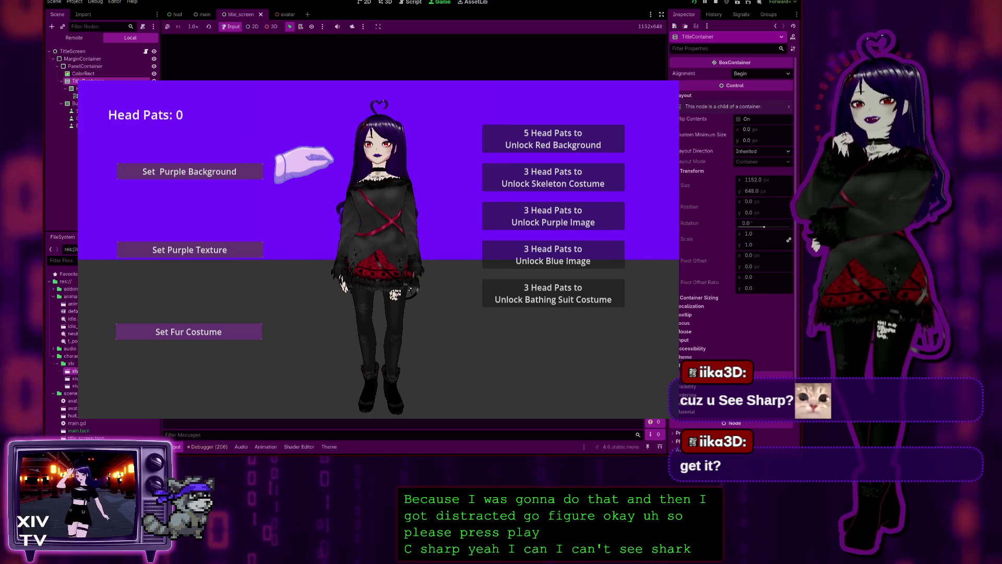
{"action": "left_click", "coordinate": [381, 117]}
{"action": "left_click", "coordinate": [383, 121]}
{"action": "left_click", "coordinate": [384, 120]}
{"action": "left_click", "coordinate": [384, 119]}
{"action": "left_click", "coordinate": [384, 119]}
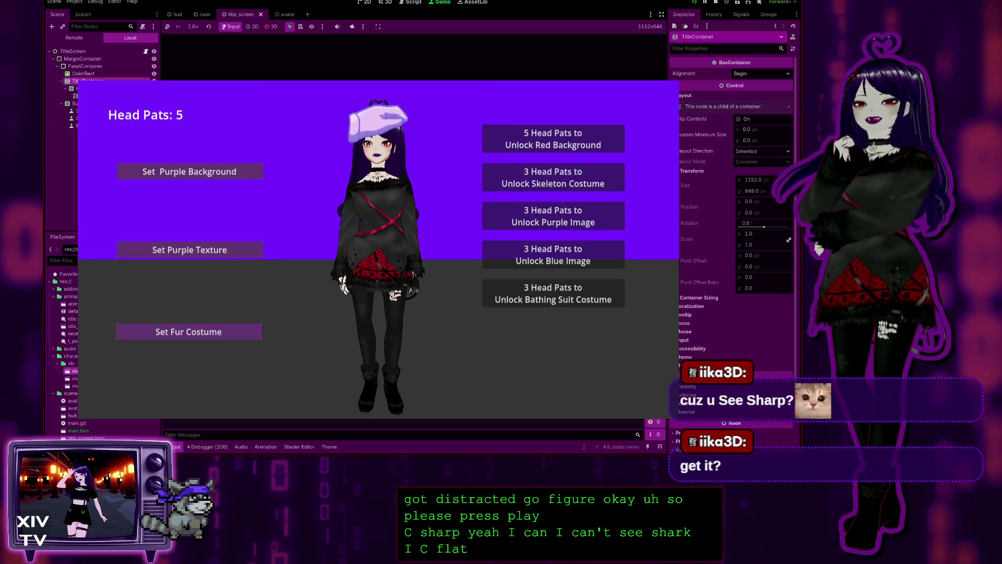
{"action": "left_click", "coordinate": [381, 116]}
Step: Toggle the pause menu with Esc a few times, then quit the running game
{"action": "key", "text": "Escape"}
{"action": "key", "text": "Escape"}
{"action": "key", "text": "Escape"}
{"action": "key", "text": "Escape"}
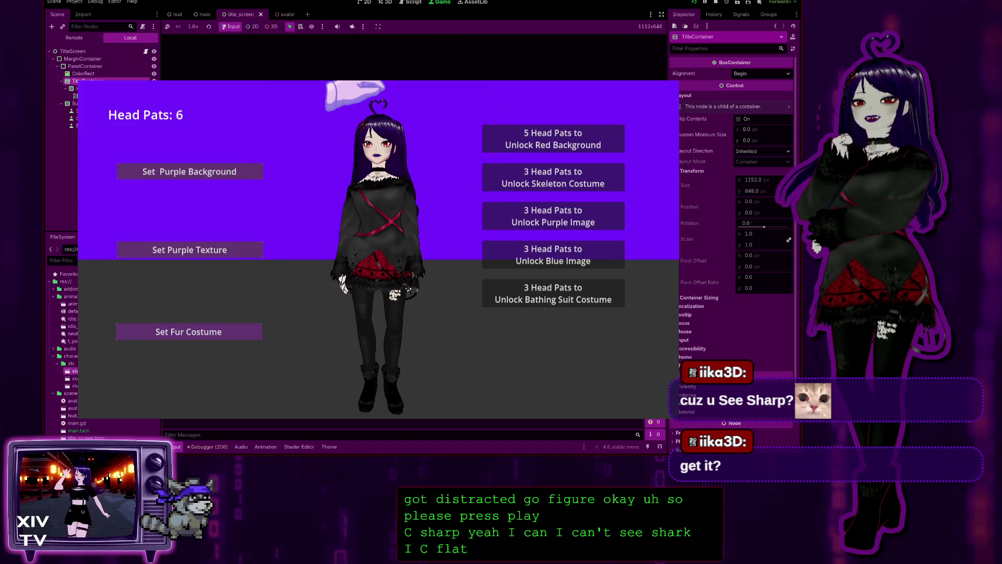
{"action": "key", "text": "Escape"}
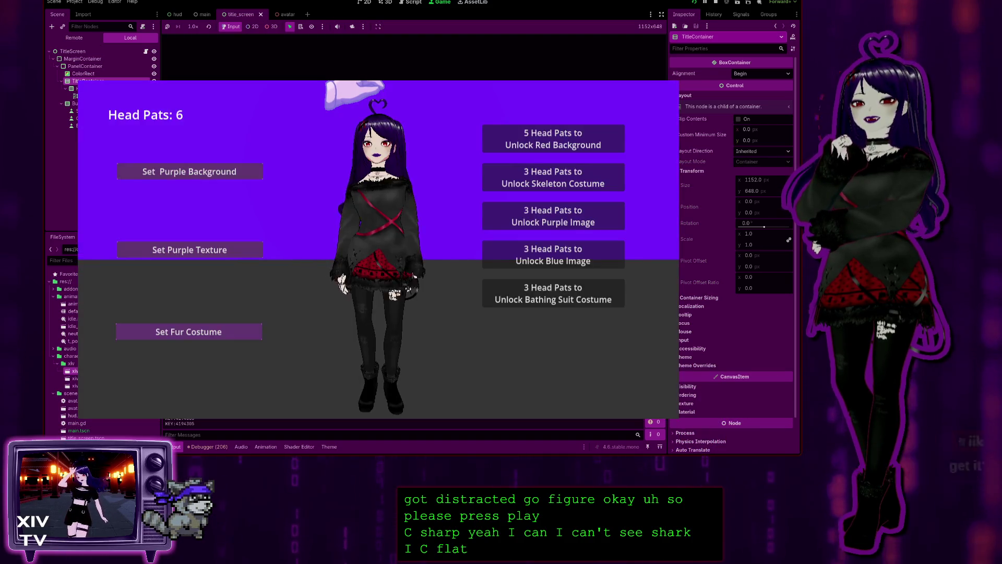
{"action": "key", "text": "Escape"}
{"action": "left_click", "coordinate": [349, 239]}
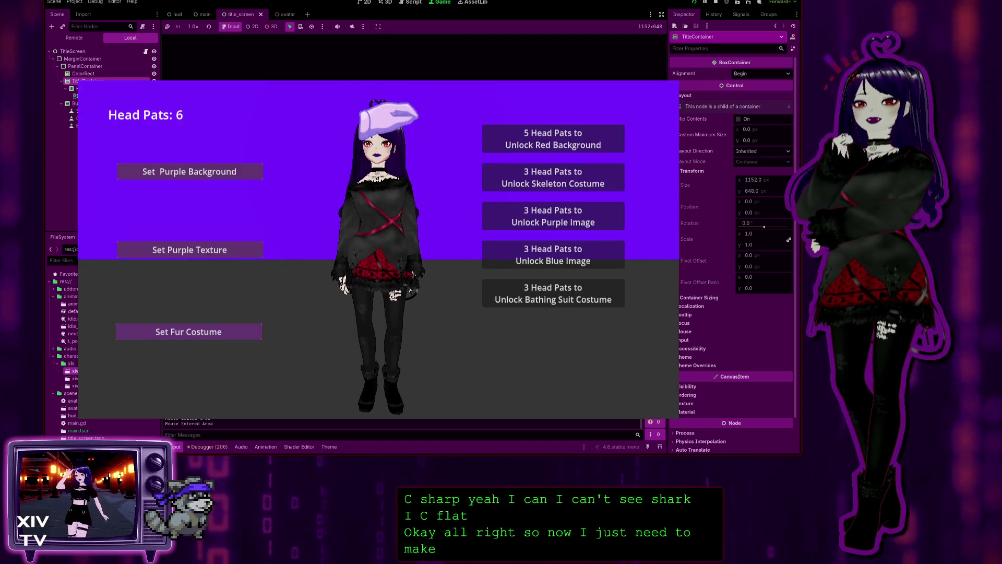
{"action": "key", "text": "Escape"}
{"action": "left_click", "coordinate": [369, 282]}
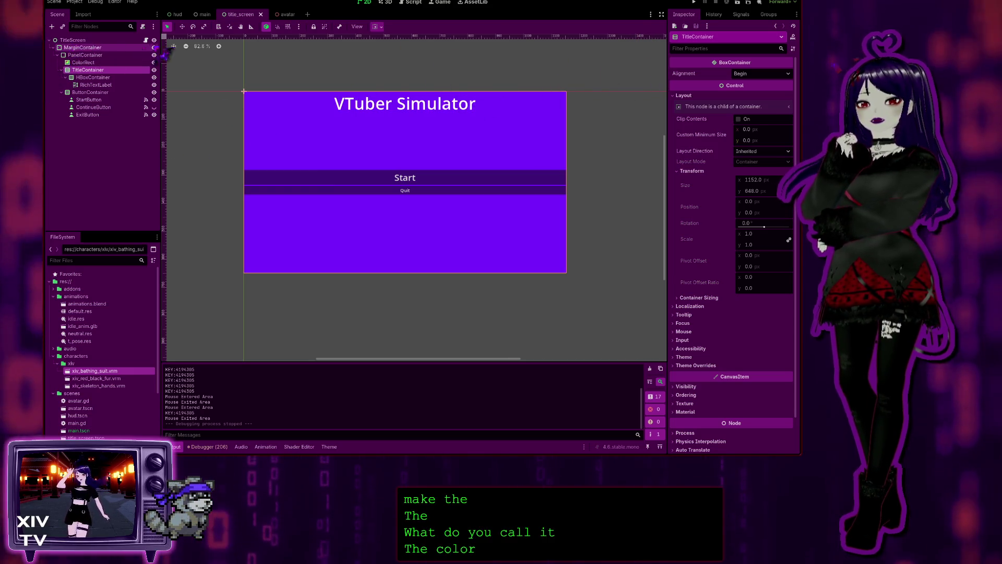
{"action": "key", "text": "ctrl+F3"}
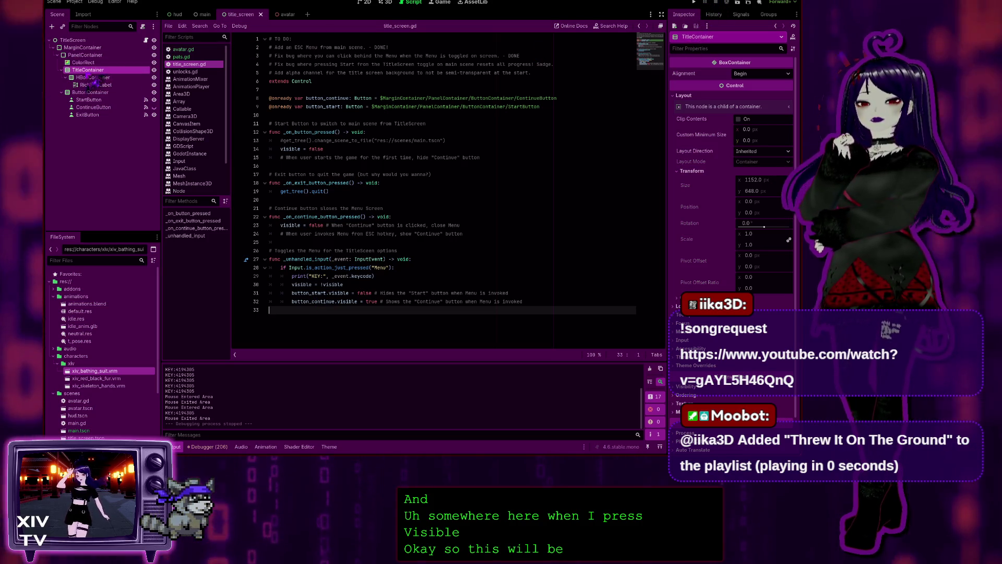
Step: Select the ColorRect node in the Scene dock
{"action": "left_click", "coordinate": [84, 63]}
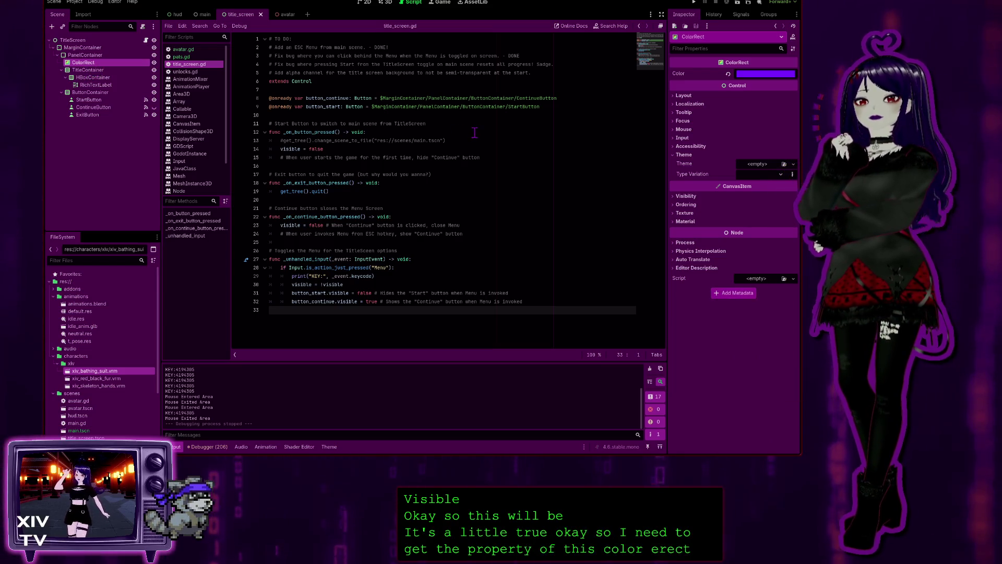
Step: Add line 10 declaring 'var title_bg_transparency: ColorRect = 225' below line 9
{"action": "left_click", "coordinate": [545, 106]}
{"action": "key", "text": "Return"}
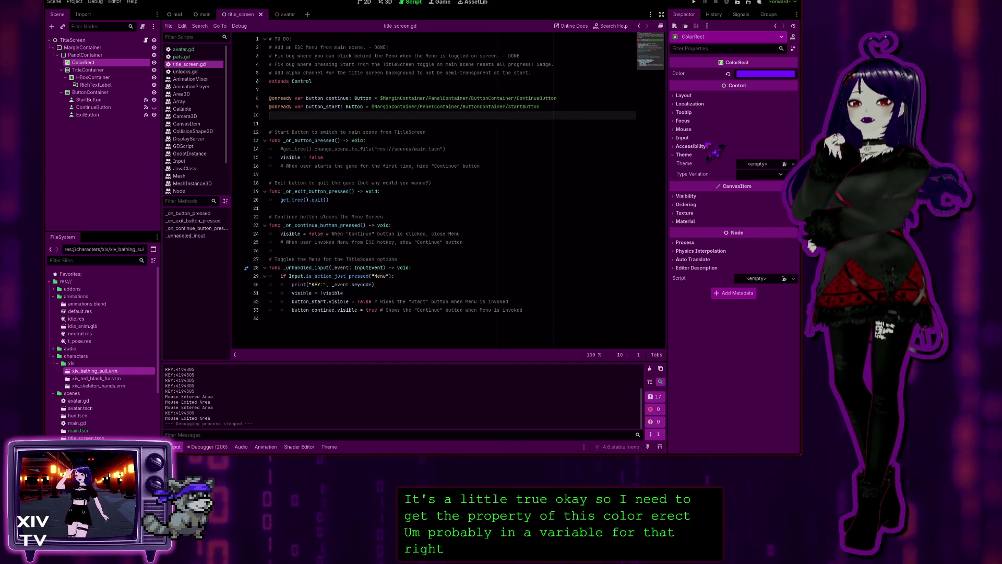
{"action": "type", "text": "var tran"}
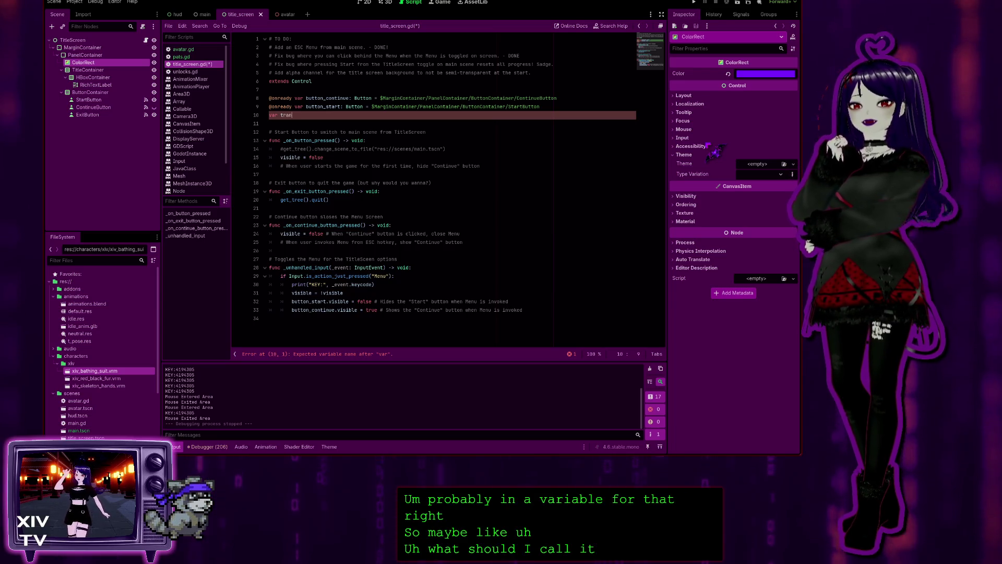
{"action": "key", "text": "BackSpace"}
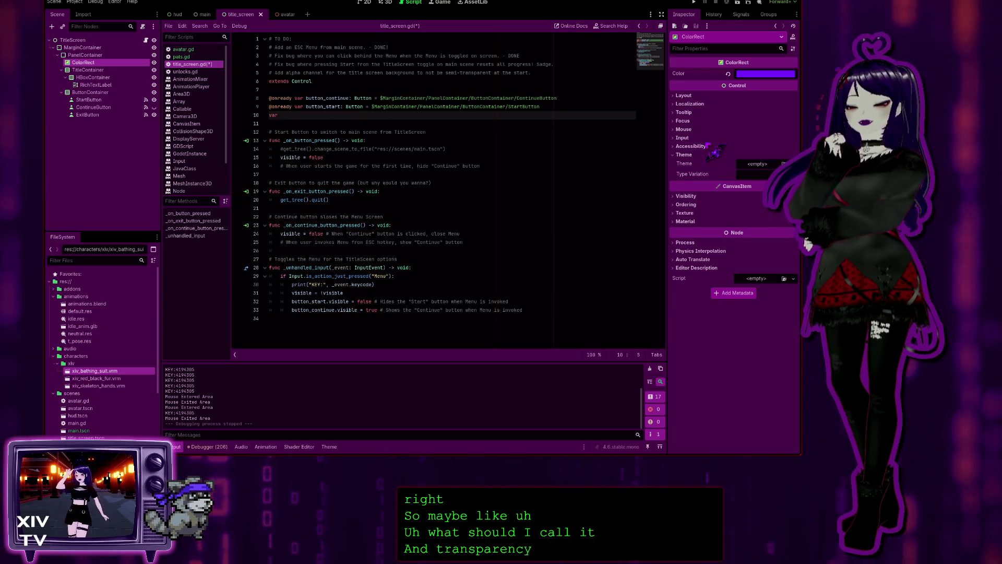
{"action": "type", "text": "title"}
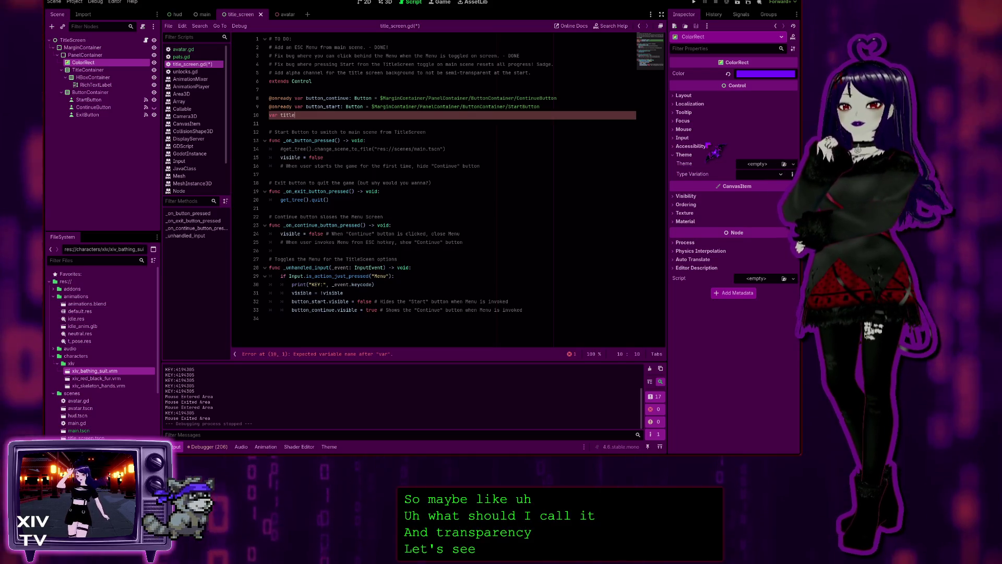
{"action": "type", "text": "_bg_"}
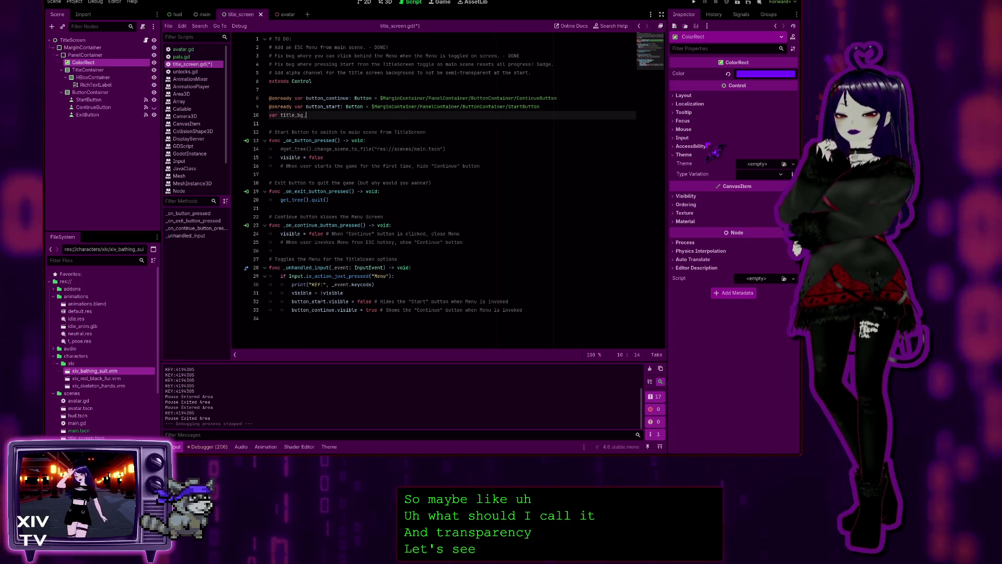
{"action": "type", "text": "transparency"}
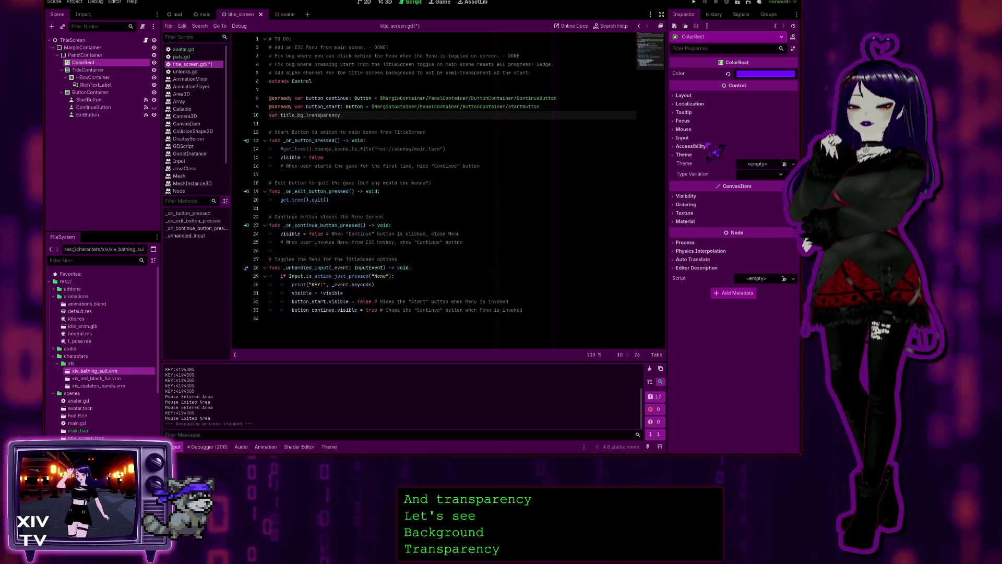
{"action": "type", "text": ": ColorRe"}
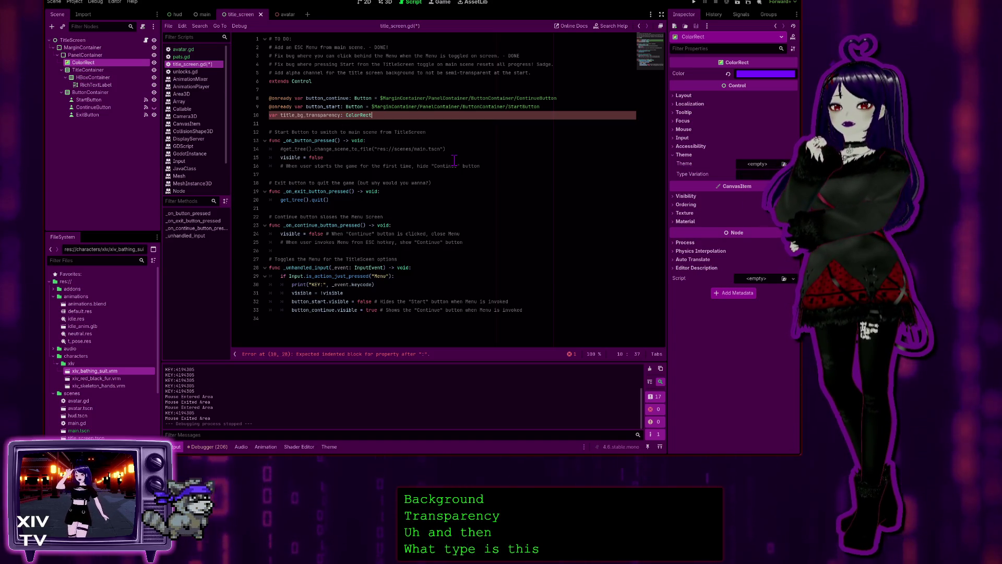
{"action": "type", "text": "ct"}
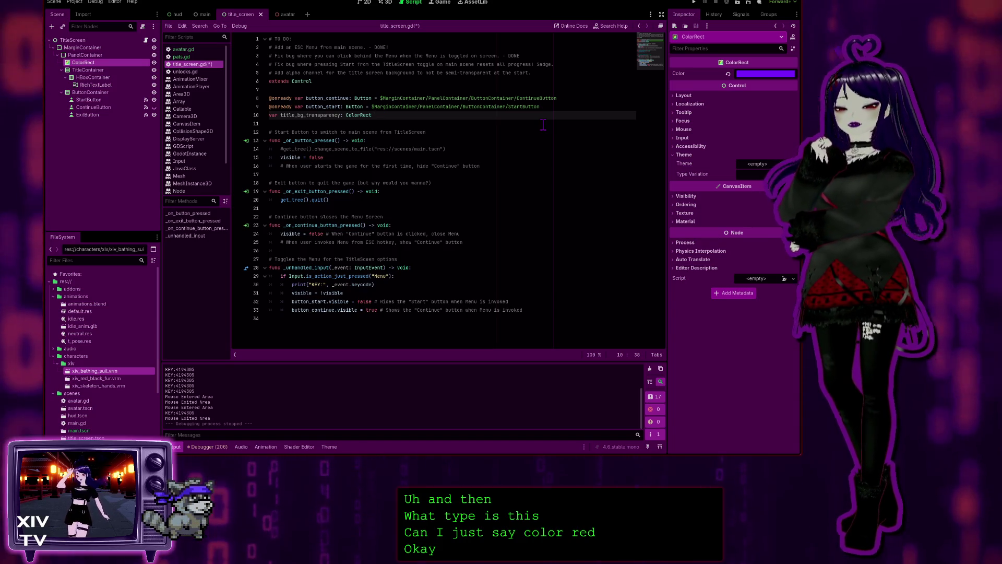
{"action": "type", "text": "="}
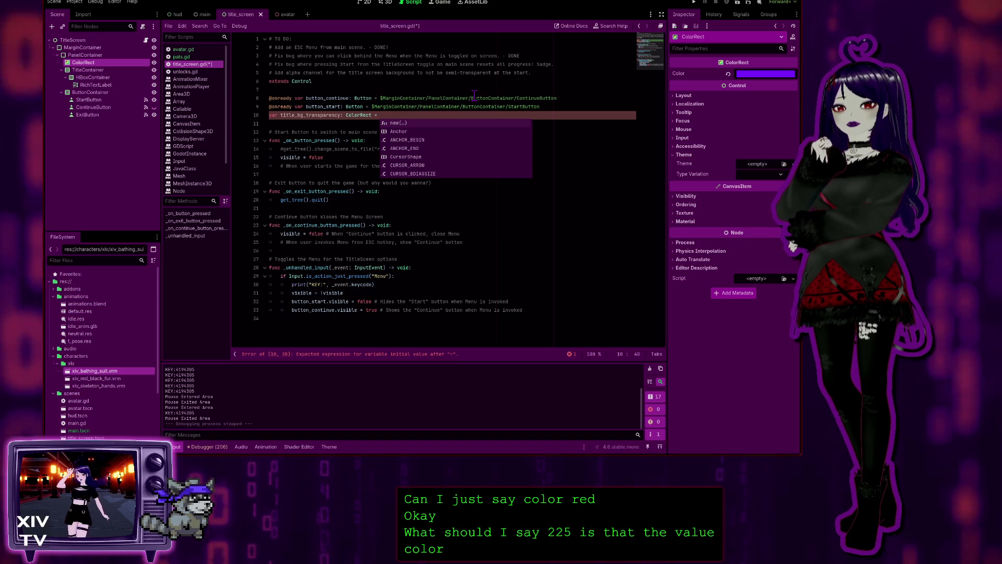
{"action": "type", "text": "225"}
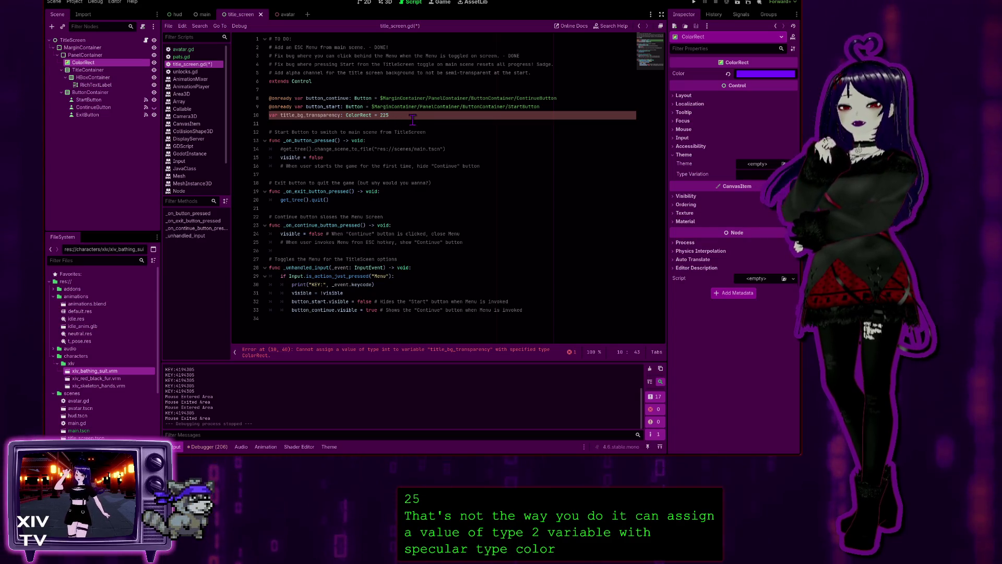
{"action": "left_click_drag", "start_coordinate": [102, 76], "coordinate": [383, 115]}
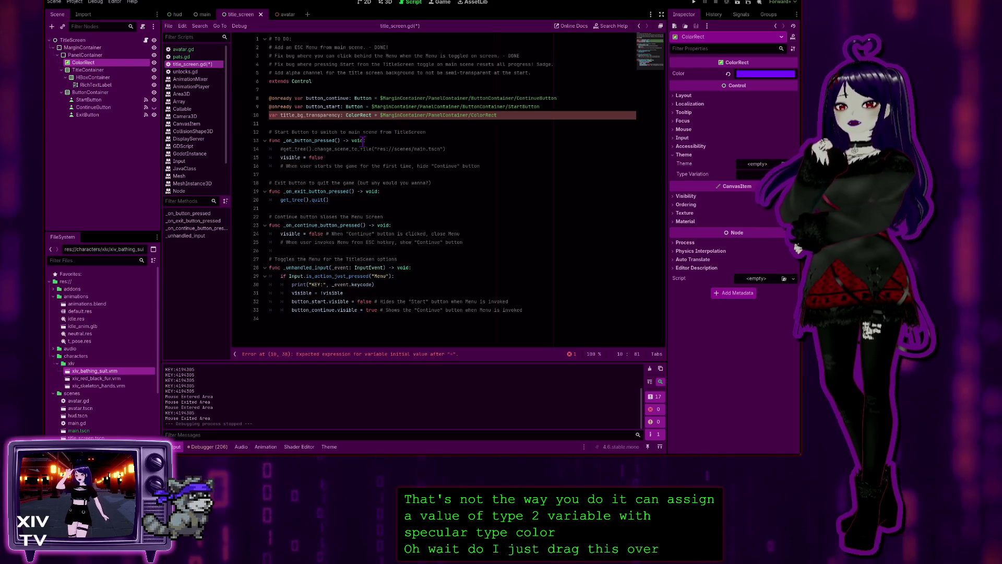
{"action": "left_click", "coordinate": [385, 182]}
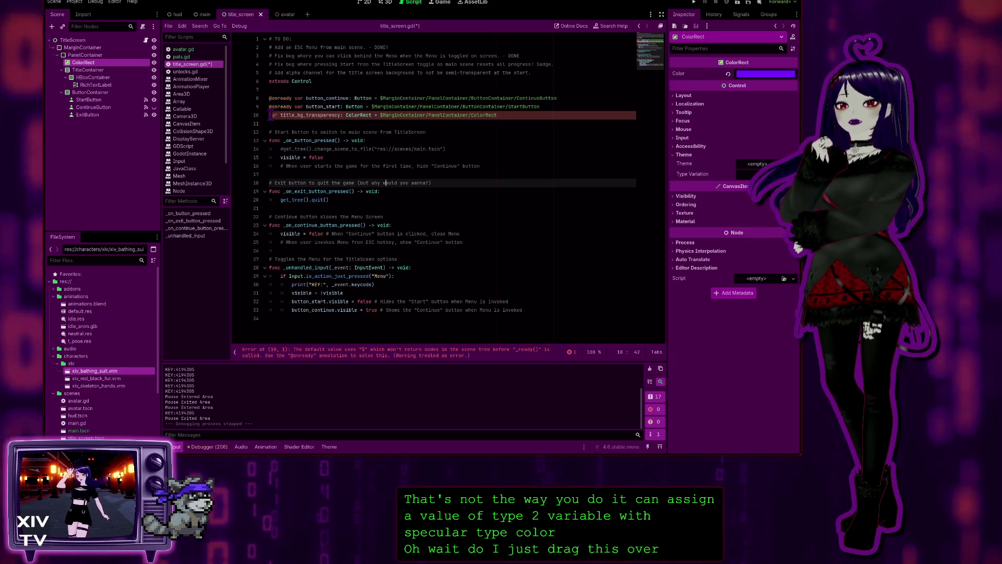
{"action": "left_click", "coordinate": [270, 115]}
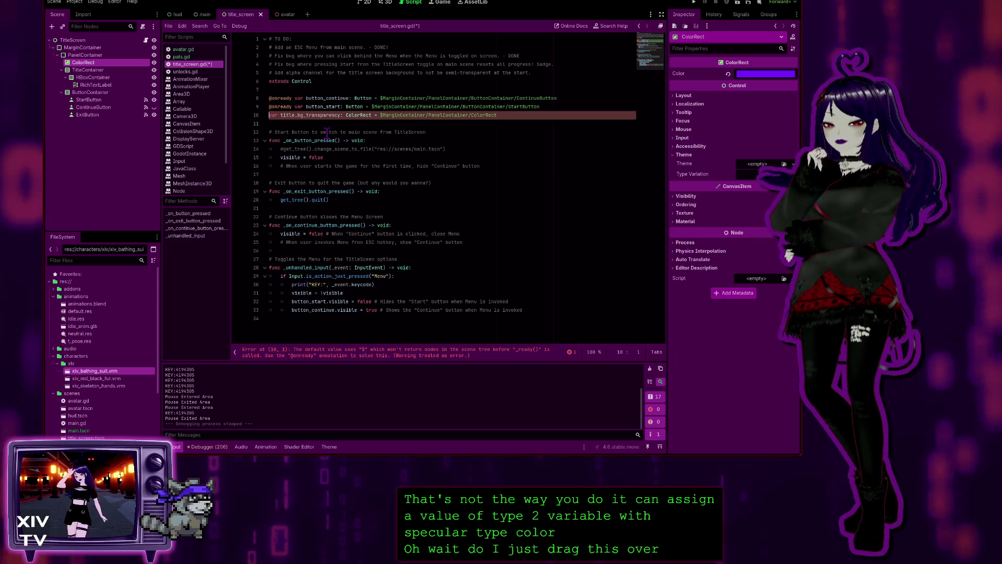
{"action": "type", "text": "@onready"}
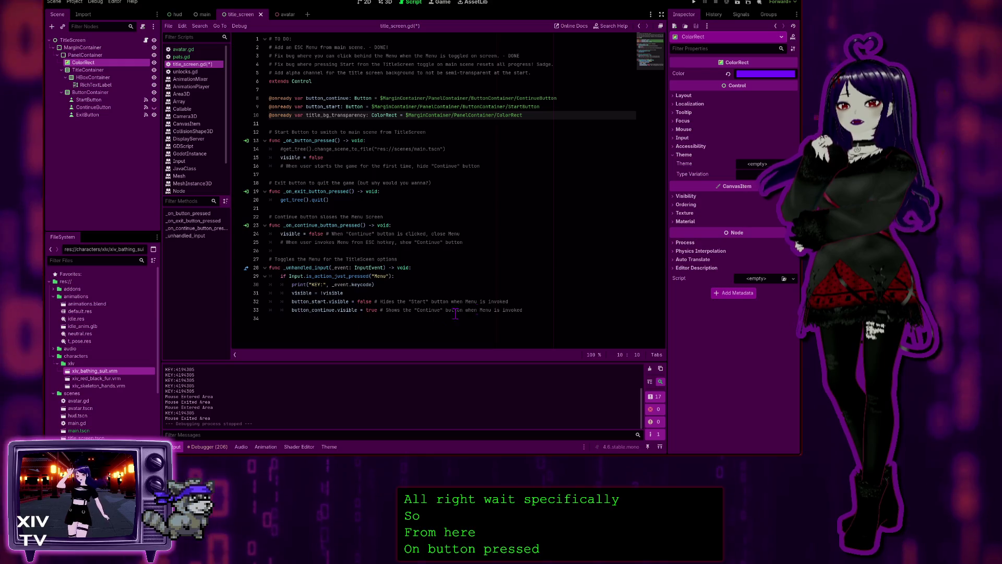
Step: Add 'title_bg_transparency.color = 225' as new line 34 and open the ColorRect documentation
{"action": "left_click", "coordinate": [539, 309]}
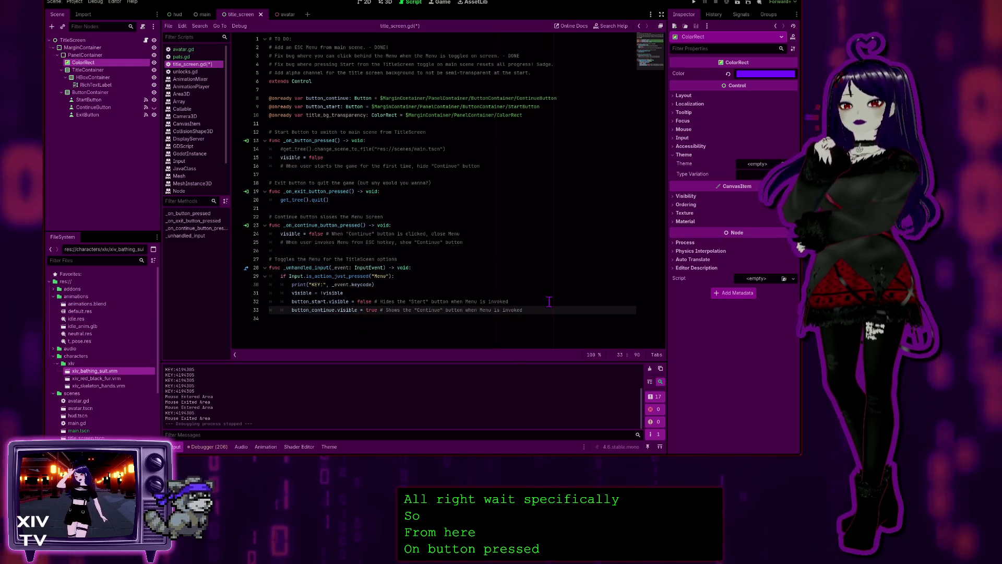
{"action": "key", "text": "Return"}
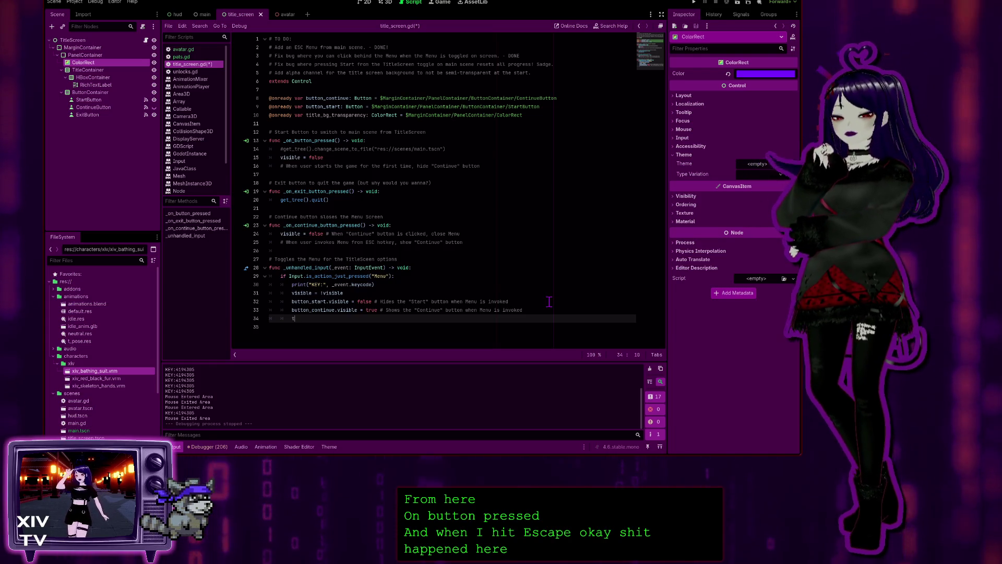
{"action": "type", "text": "e_"}
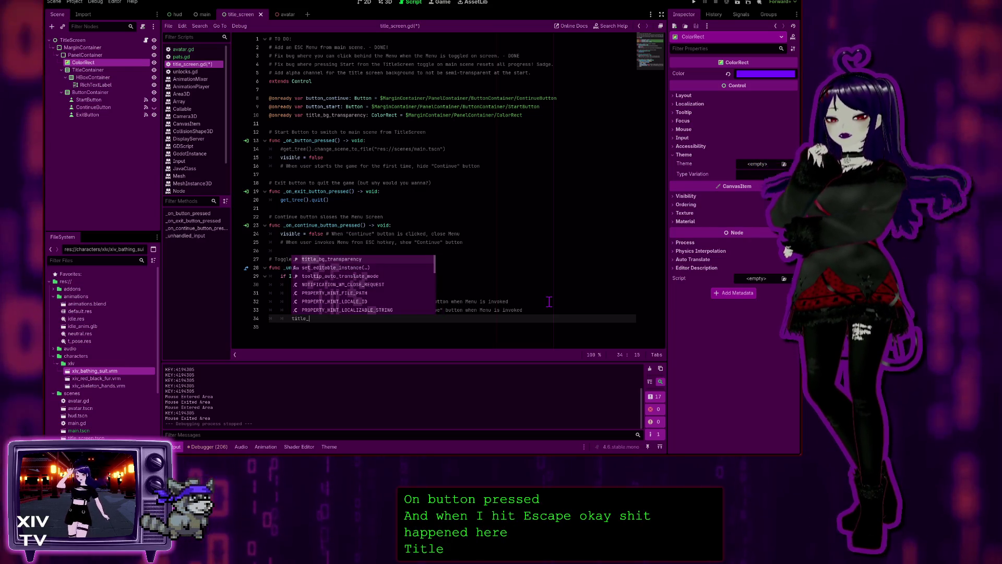
{"action": "type", "text": "bg_Trans"}
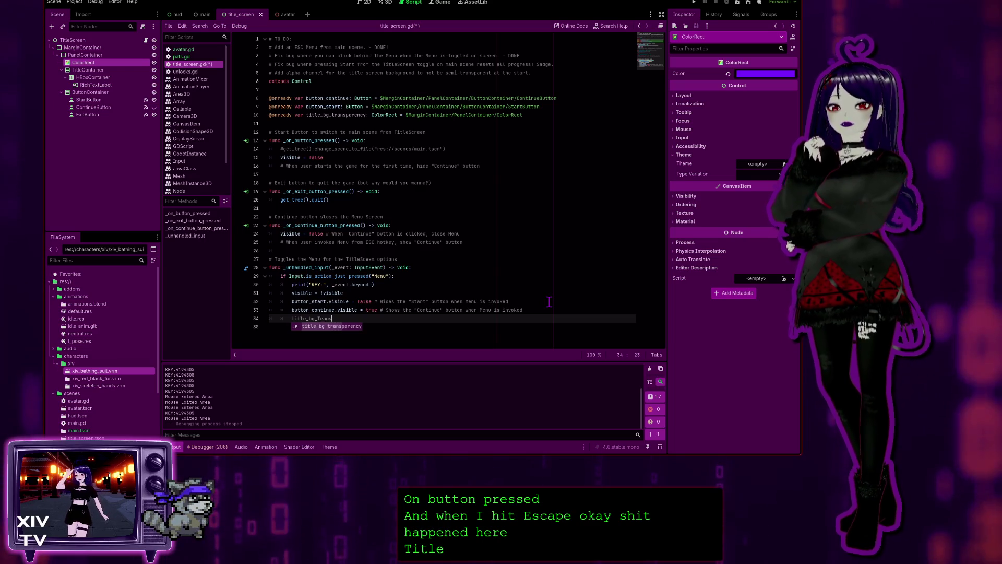
{"action": "key", "text": "Return"}
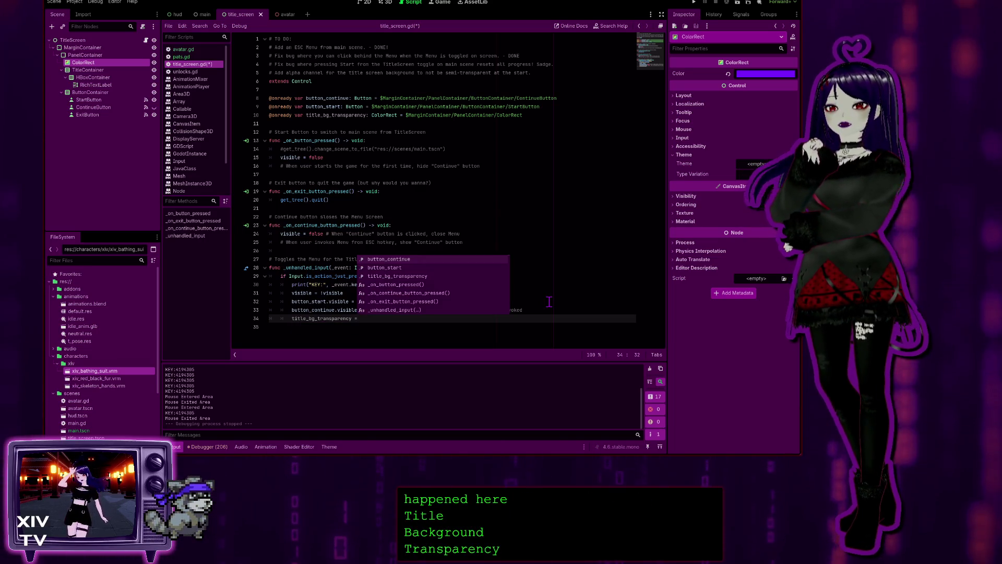
{"action": "key", "text": "BackSpace"}
{"action": "key", "text": "BackSpace"}
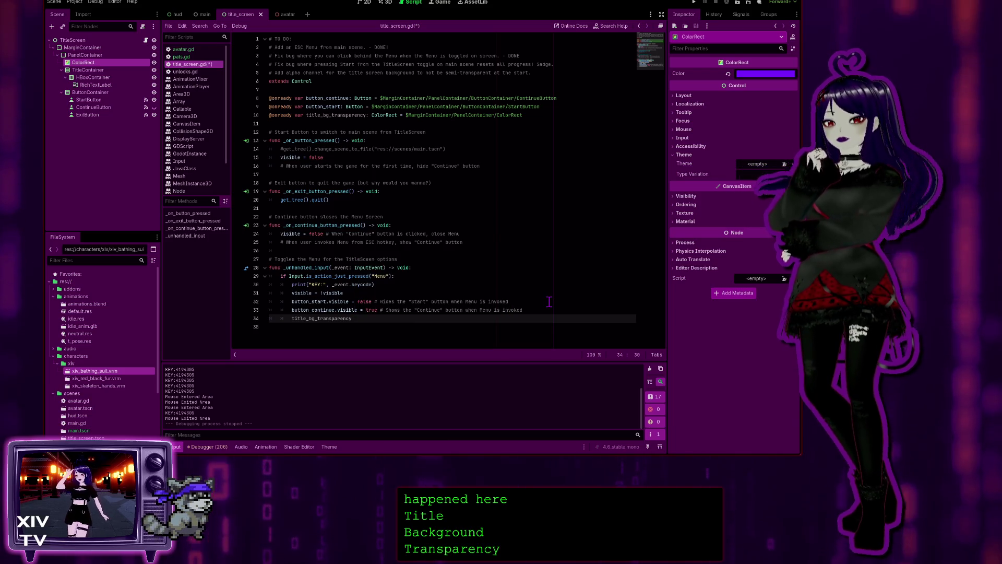
{"action": "type", "text": ".co"}
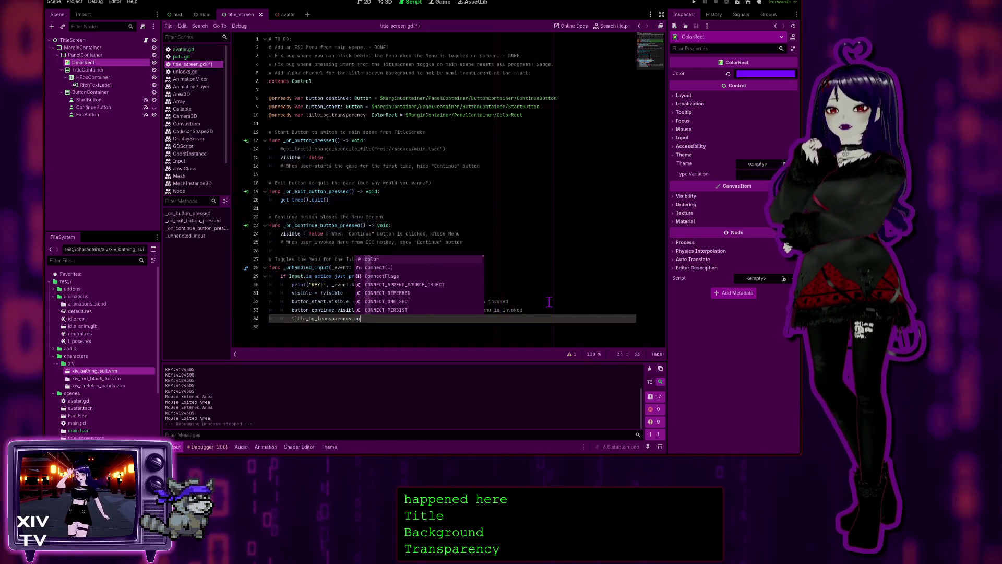
{"action": "type", "text": "lor"}
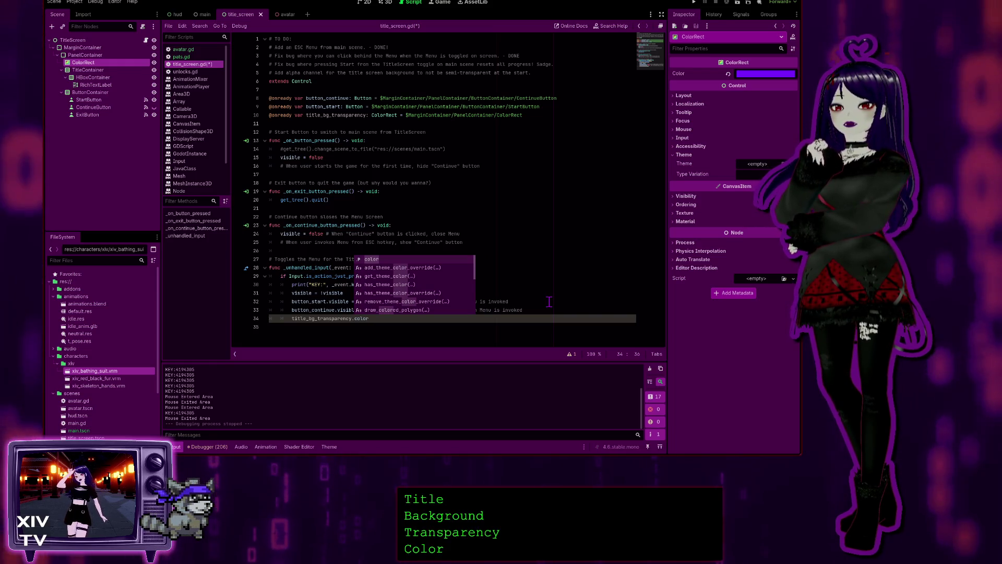
{"action": "key", "text": "Escape"}
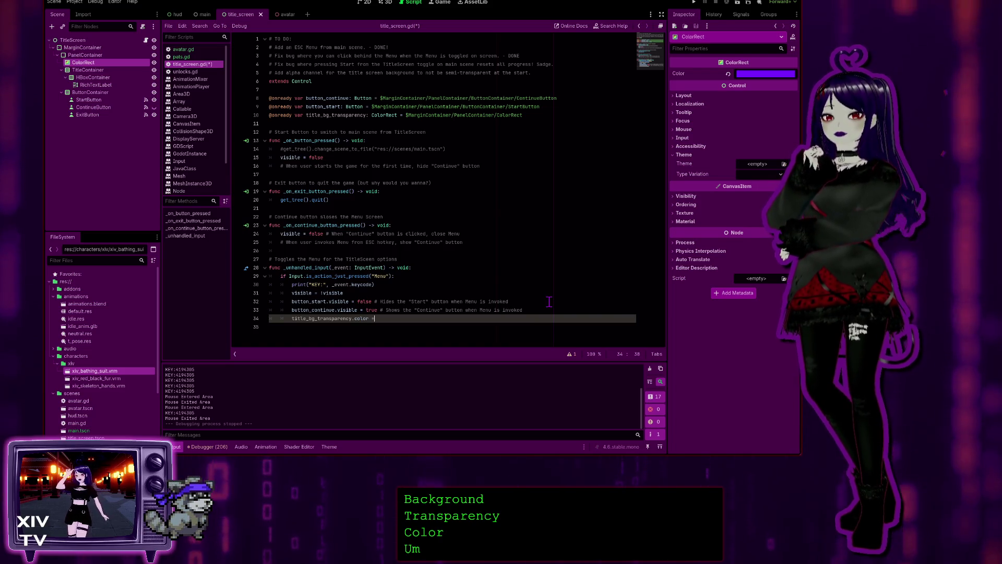
{"action": "type", "text": "225"}
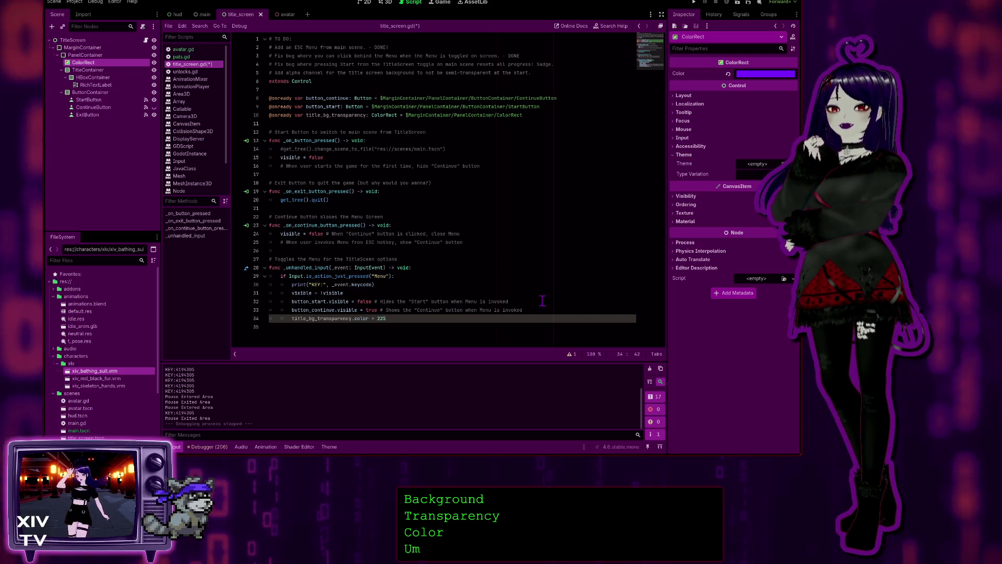
{"action": "left_click", "coordinate": [337, 319]}
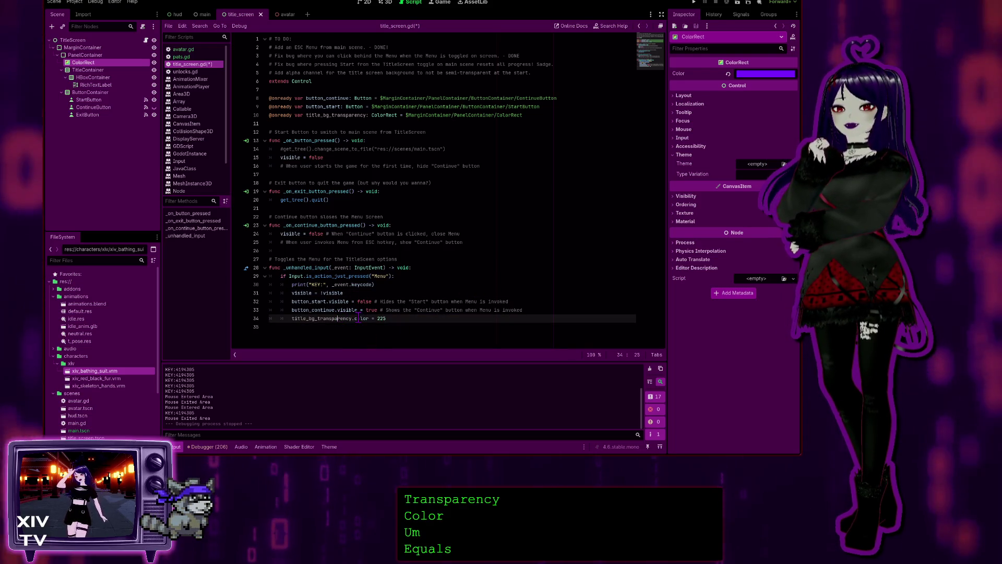
{"action": "left_click", "coordinate": [359, 319], "text": "ctrl"}
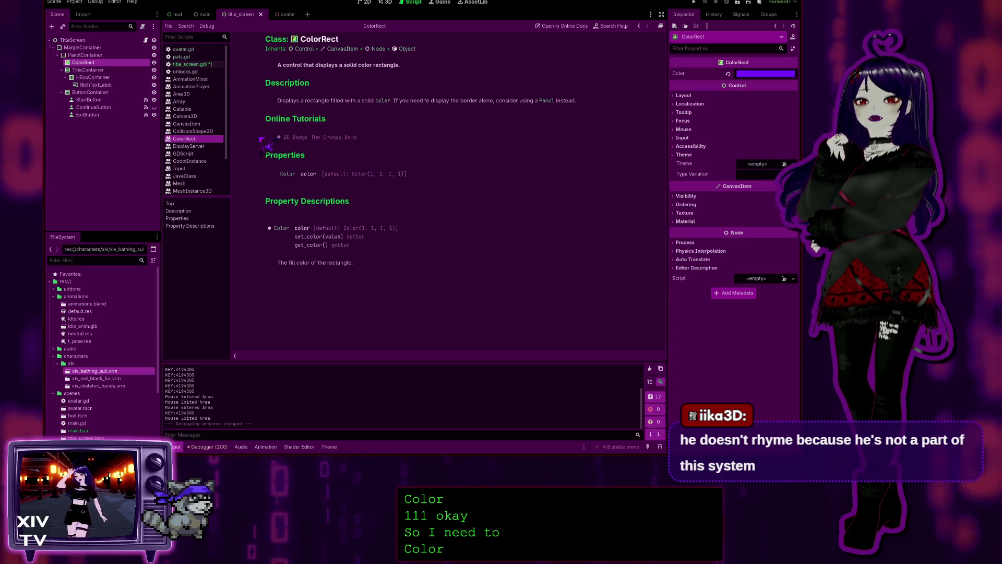
Step: Go back from the ColorRect class reference to the title_screen.gd script
{"action": "left_click", "coordinate": [197, 64]}
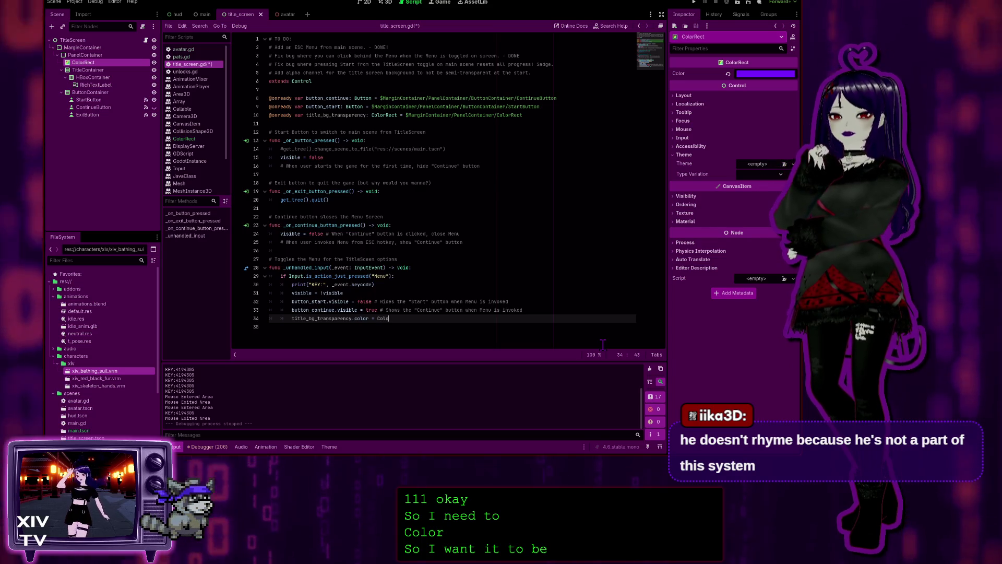
Step: Set line 34's colour to Color(118, 0, 254, 112), semi-transparent purple, and run the project
{"action": "type", "text": "Color("}
{"action": "key", "text": "Escape"}
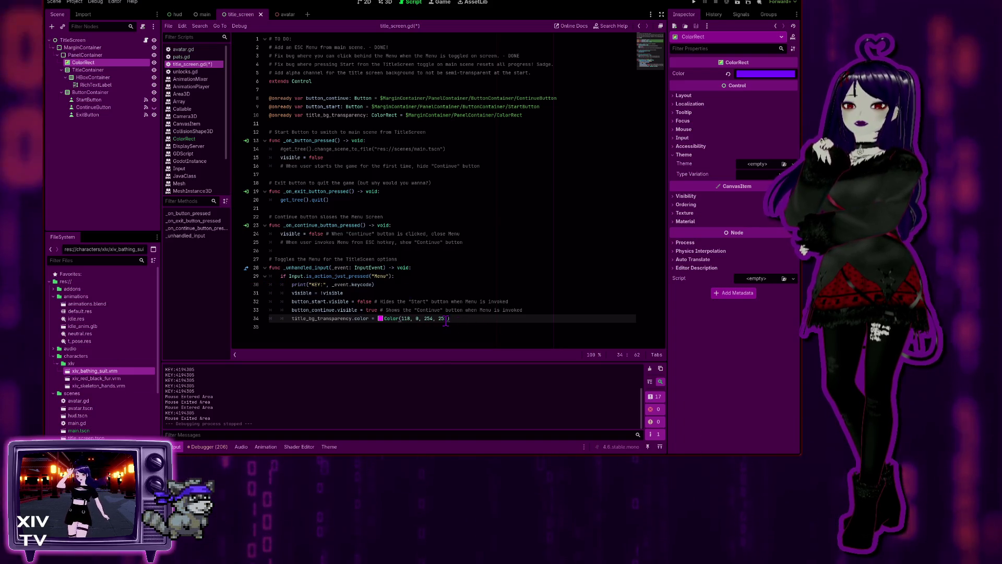
{"action": "left_click", "coordinate": [471, 320]}
{"action": "key", "text": "BackSpace"}
{"action": "key", "text": "Delete"}
{"action": "type", "text": "112"}
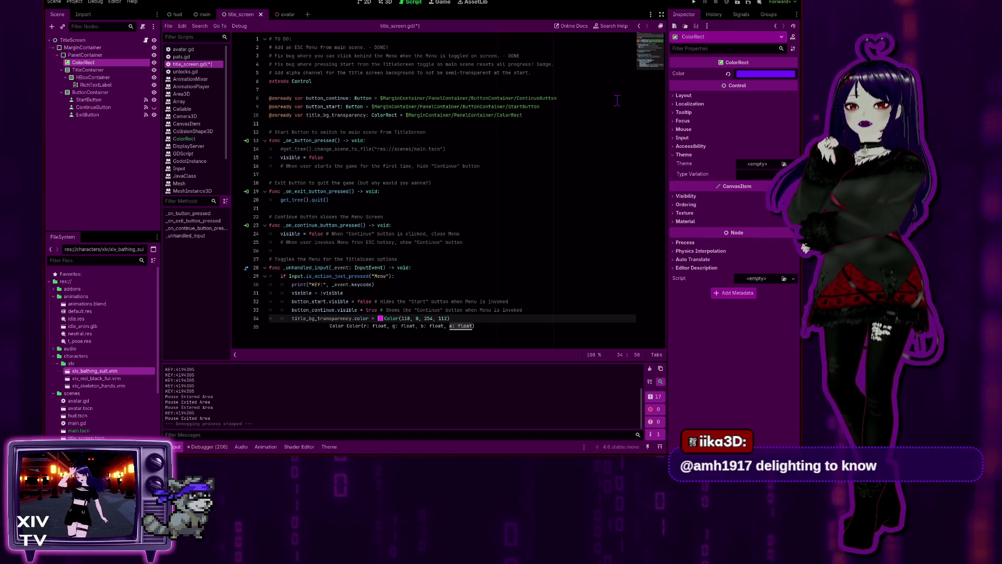
{"action": "left_click", "coordinate": [503, 166]}
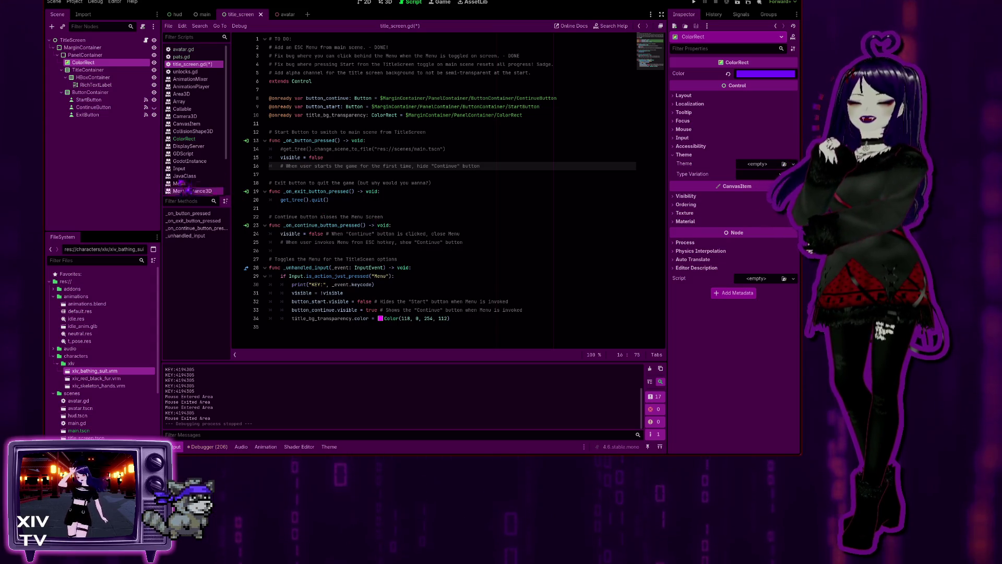
{"action": "left_click", "coordinate": [459, 318]}
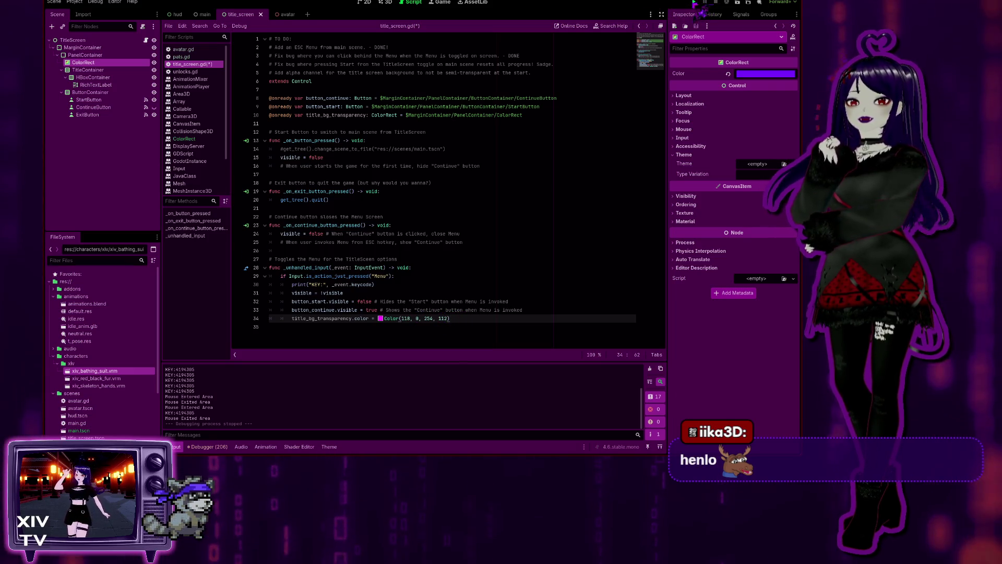
{"action": "left_click", "coordinate": [696, 2]}
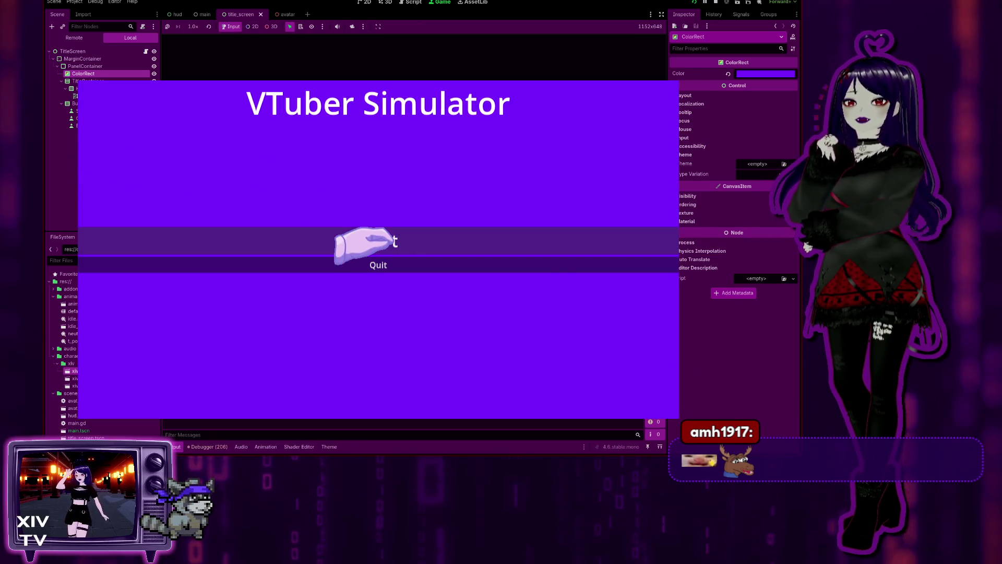
Step: Start the game, reopen the menu with Esc over the opaque magenta background, then quit
{"action": "left_click", "coordinate": [389, 240]}
{"action": "key", "text": "Escape"}
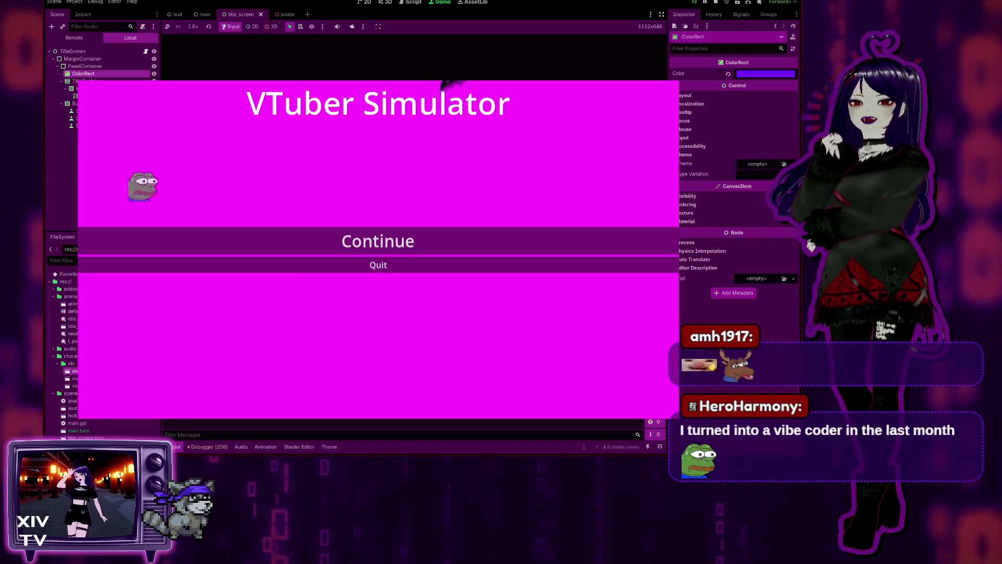
{"action": "left_click", "coordinate": [396, 268]}
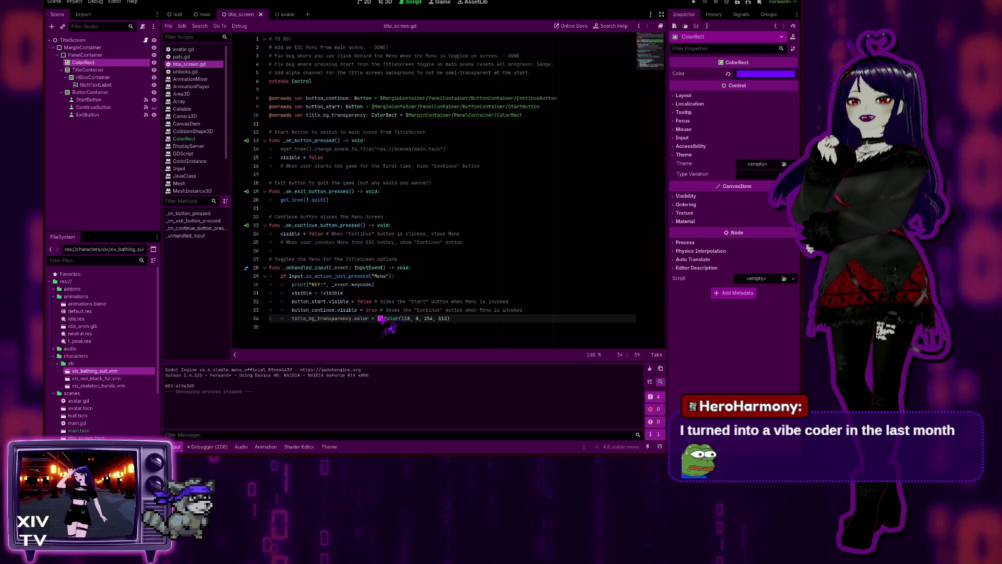
Step: Set line 34's colour to Color(118.086, 0.0, 253.985, 0.451) and run the project
{"action": "left_click", "coordinate": [381, 319]}
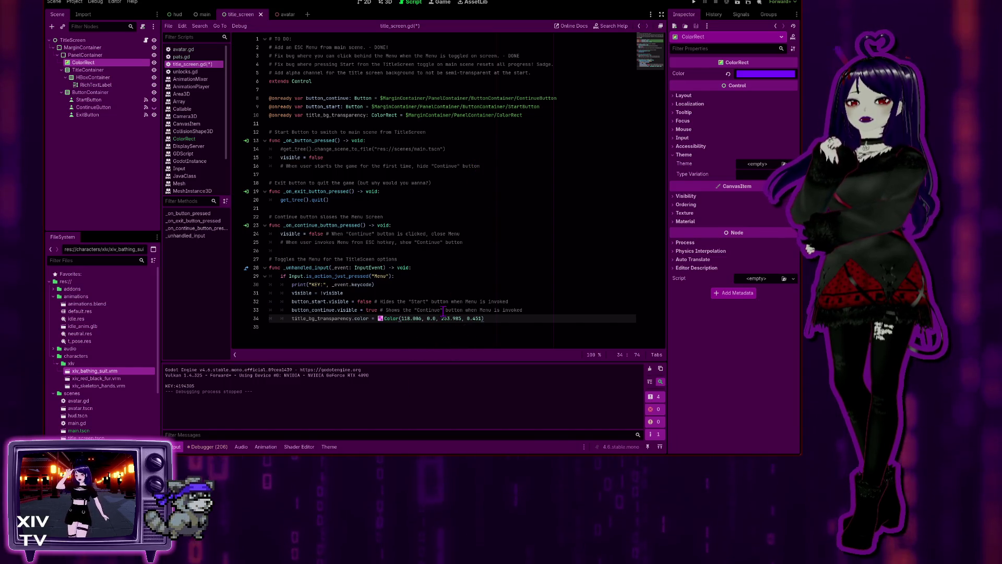
{"action": "left_click", "coordinate": [696, 3]}
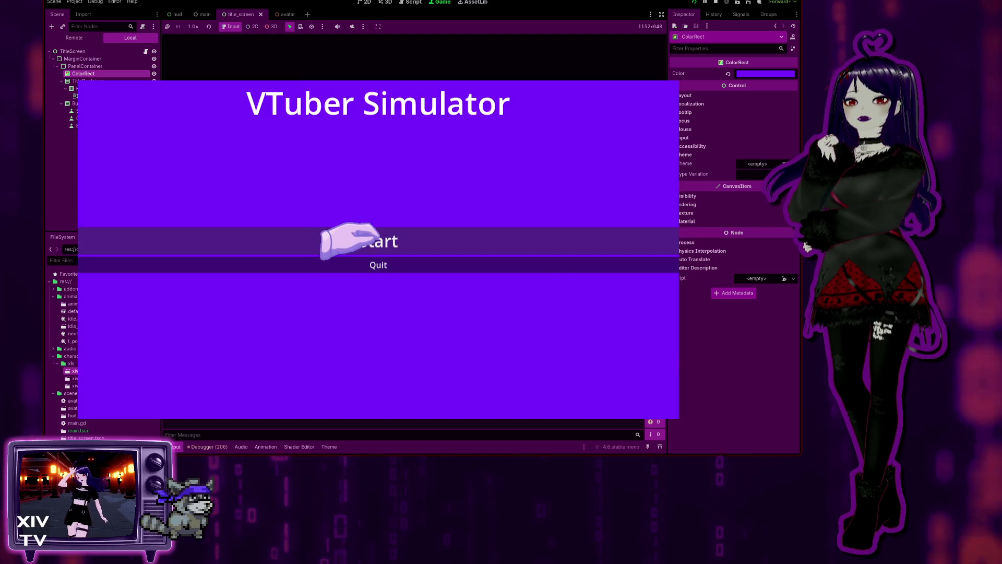
Step: Start the game, toggle the purple pause menu with Esc, continue, then reopen it and quit
{"action": "left_click", "coordinate": [351, 237]}
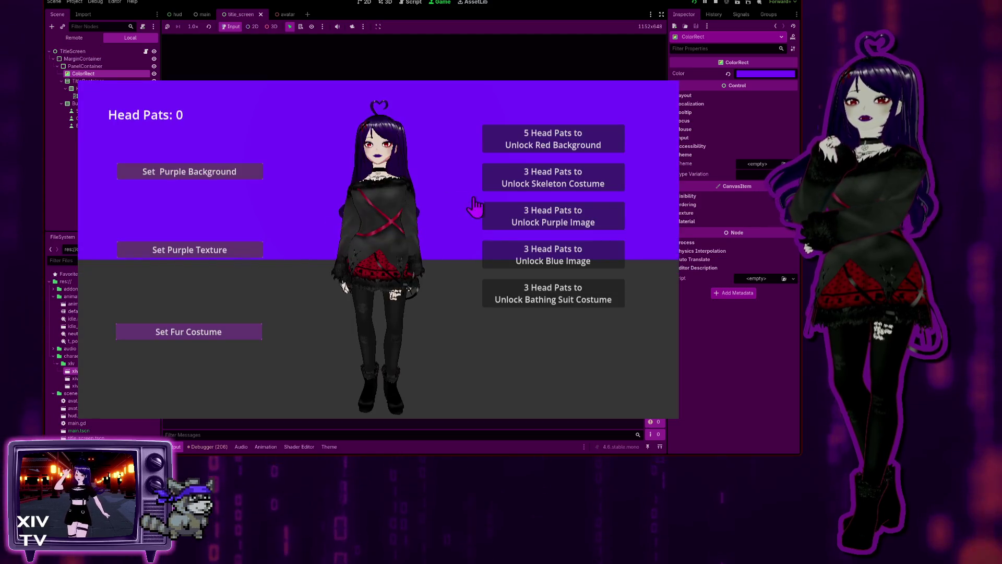
{"action": "key", "text": "Escape"}
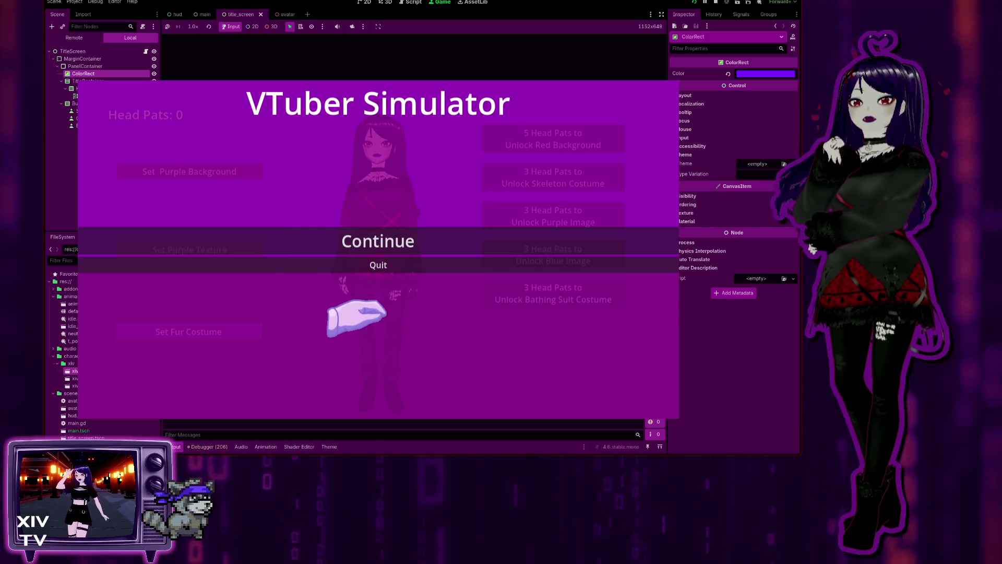
{"action": "key", "text": "Escape"}
{"action": "key", "text": "Escape"}
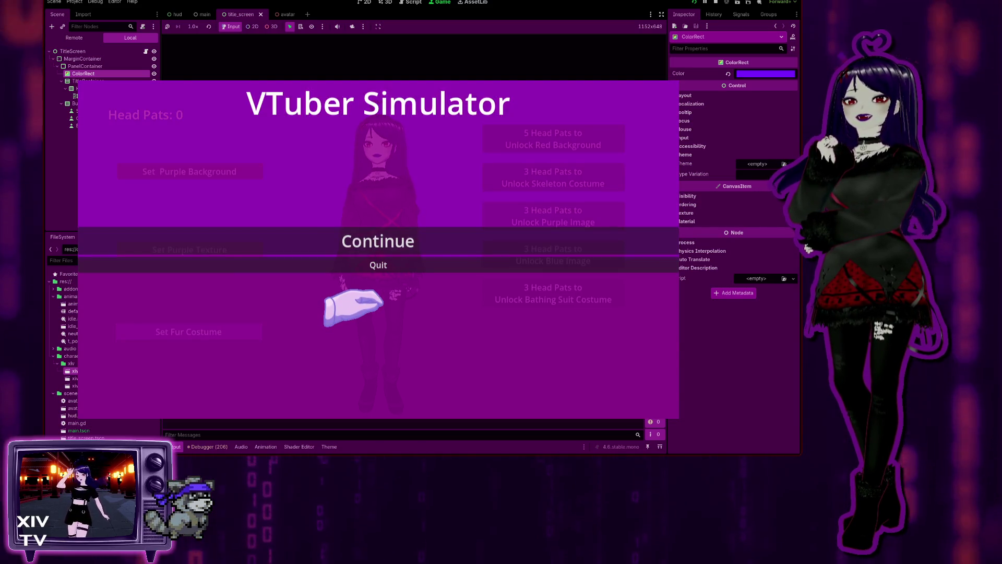
{"action": "key", "text": "Escape"}
{"action": "key", "text": "Escape"}
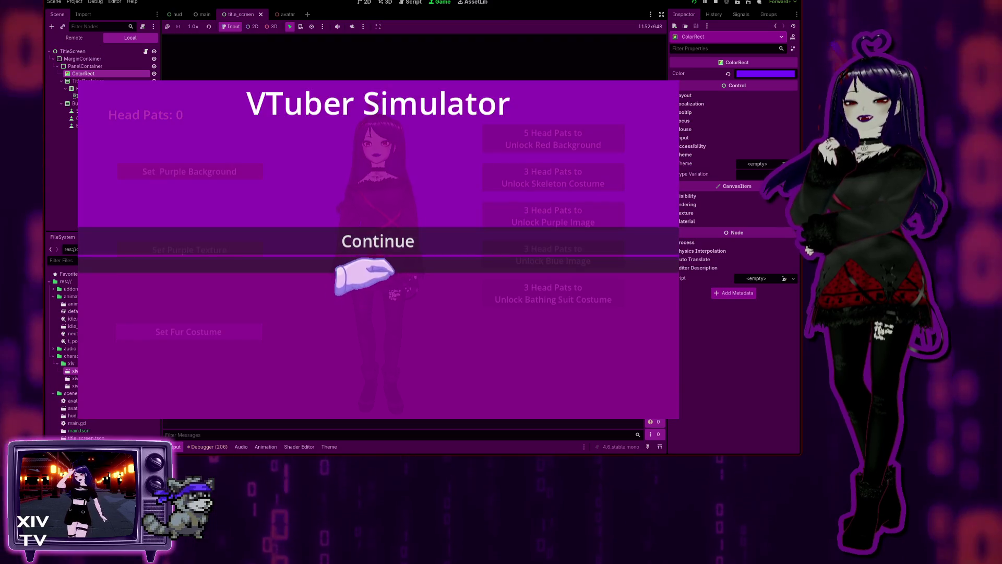
{"action": "left_click", "coordinate": [367, 243]}
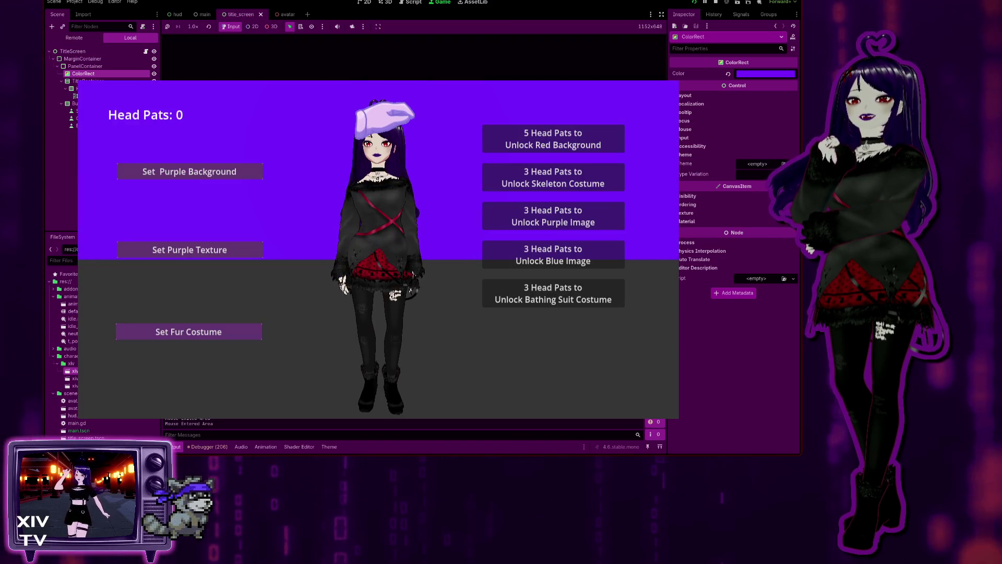
{"action": "key", "text": "Escape"}
{"action": "left_click", "coordinate": [368, 267]}
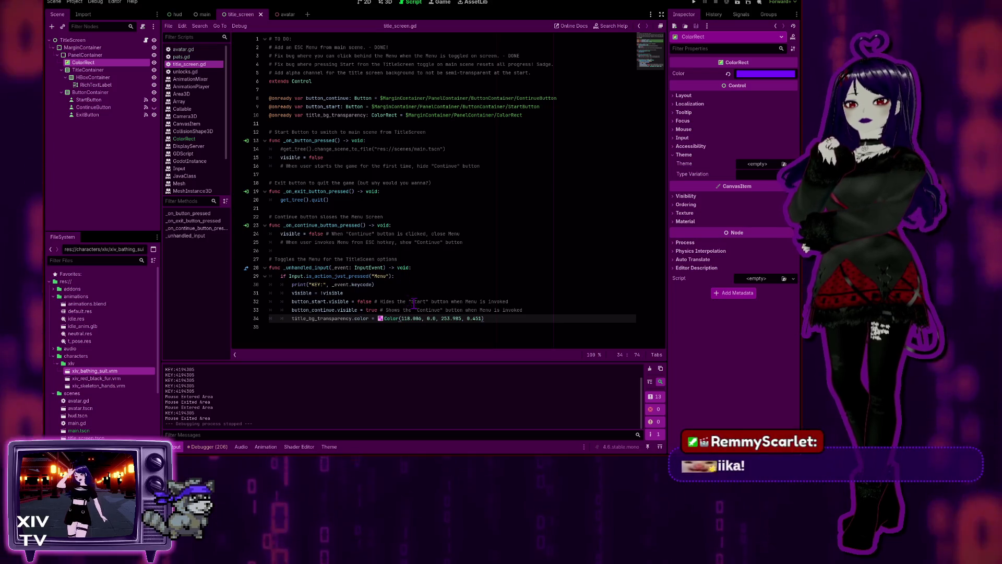
Step: Trim the blue value on line 34 down to 254
{"action": "key", "text": "Left"}
{"action": "key", "text": "Left"}
{"action": "key", "text": "Left"}
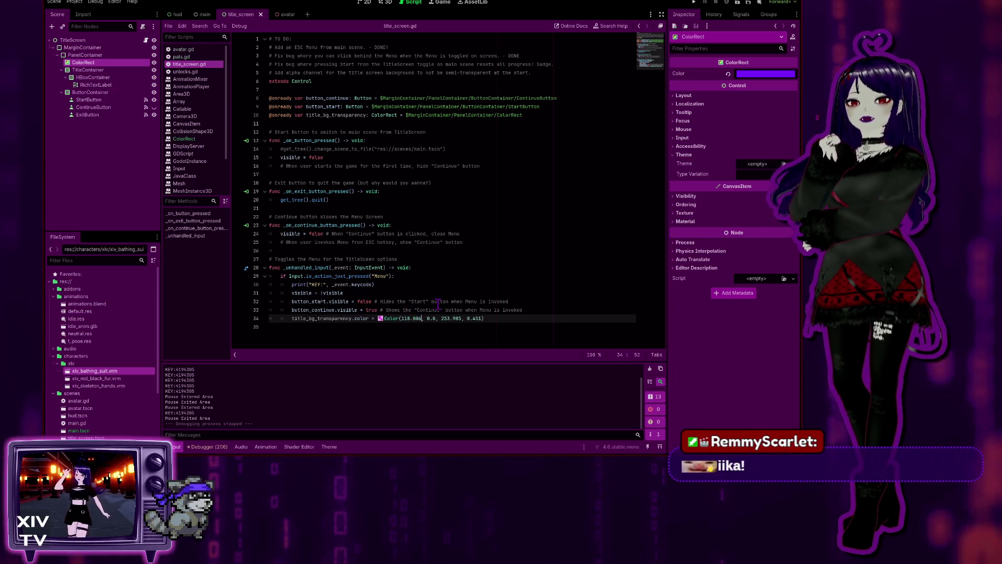
{"action": "key", "text": "Right"}
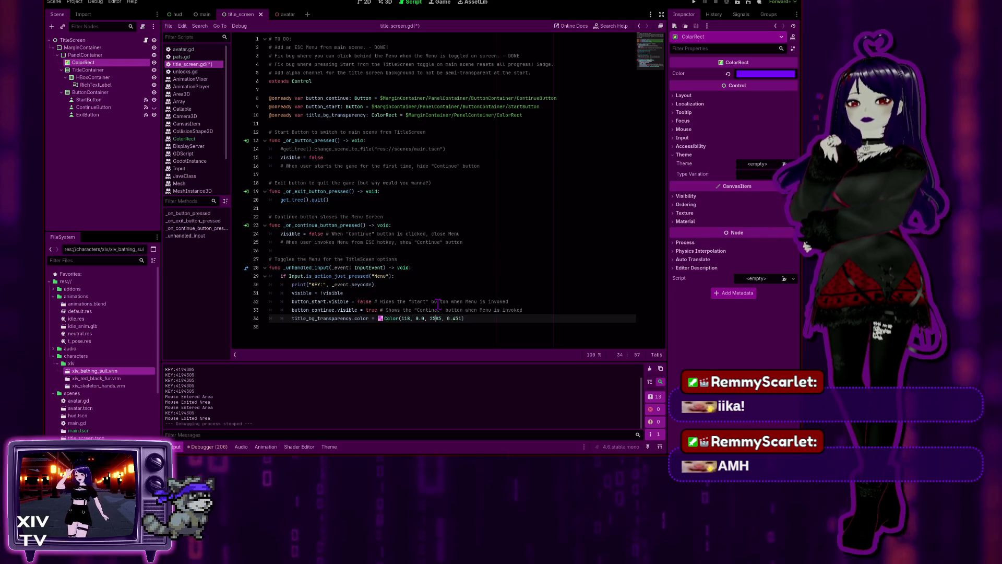
{"action": "key", "text": "Delete"}
{"action": "key", "text": "Delete"}
{"action": "type", "text": "4"}
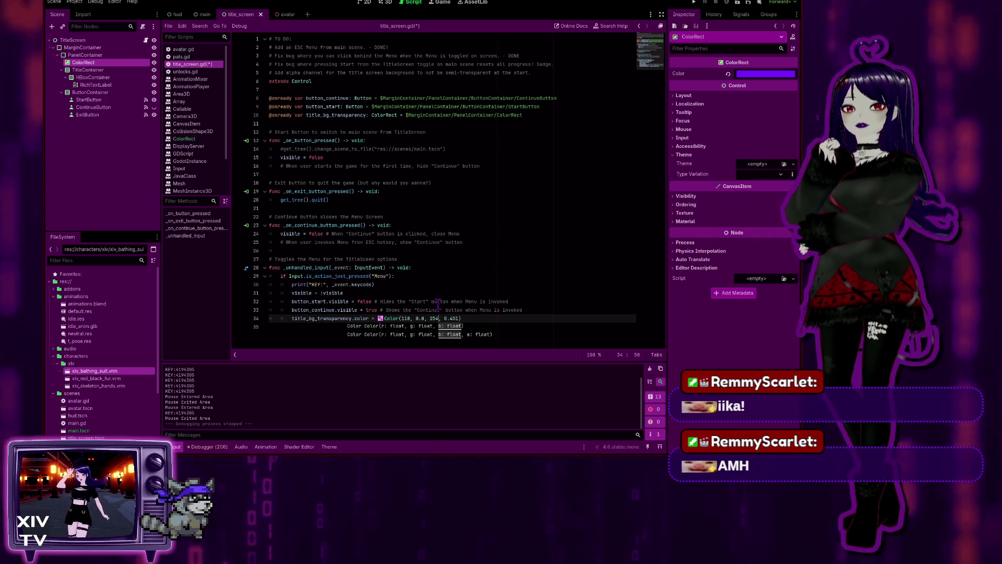
{"action": "left_click", "coordinate": [397, 284]}
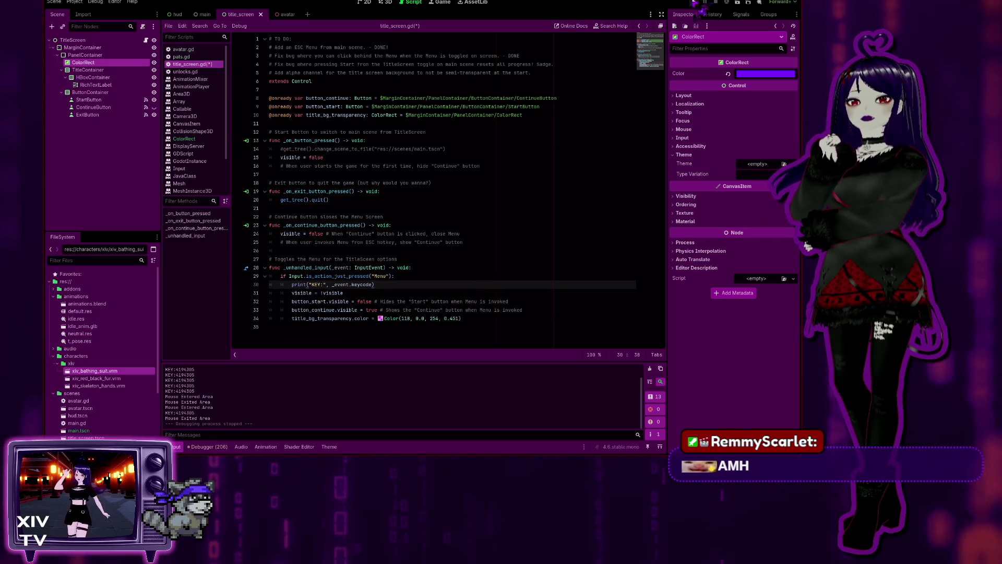
Step: Add .0 to red and blue for Color(118.0, 0.0, 254.0, 0.451), then run the project
{"action": "left_click", "coordinate": [411, 318]}
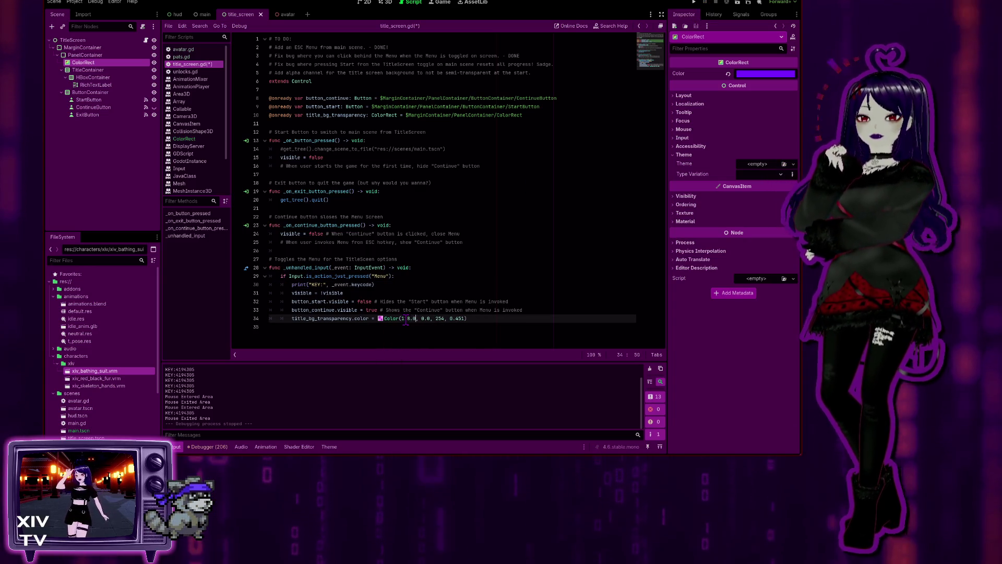
{"action": "type", "text": ".0"}
{"action": "left_click", "coordinate": [445, 318]}
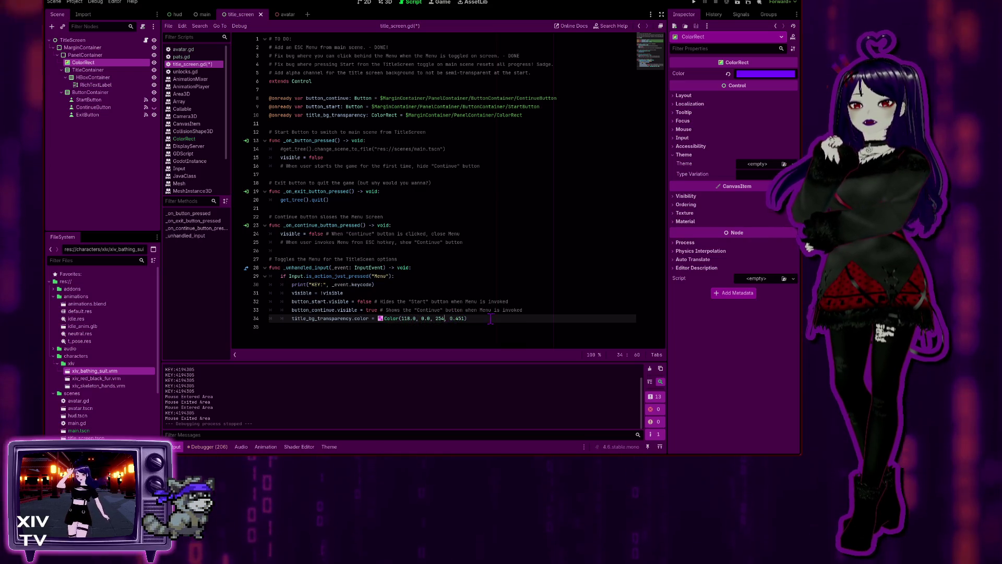
{"action": "type", "text": ".0"}
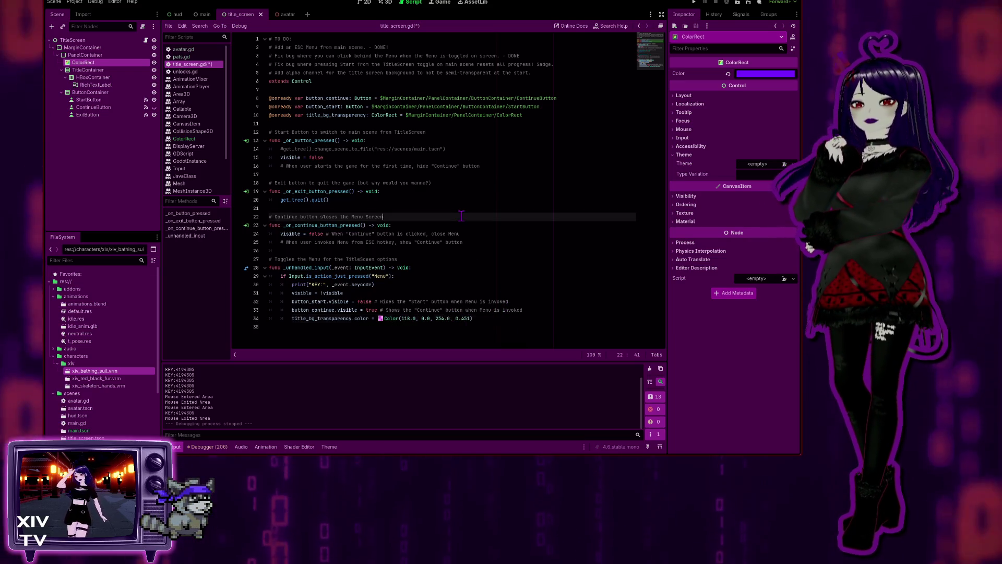
{"action": "left_click", "coordinate": [527, 217]}
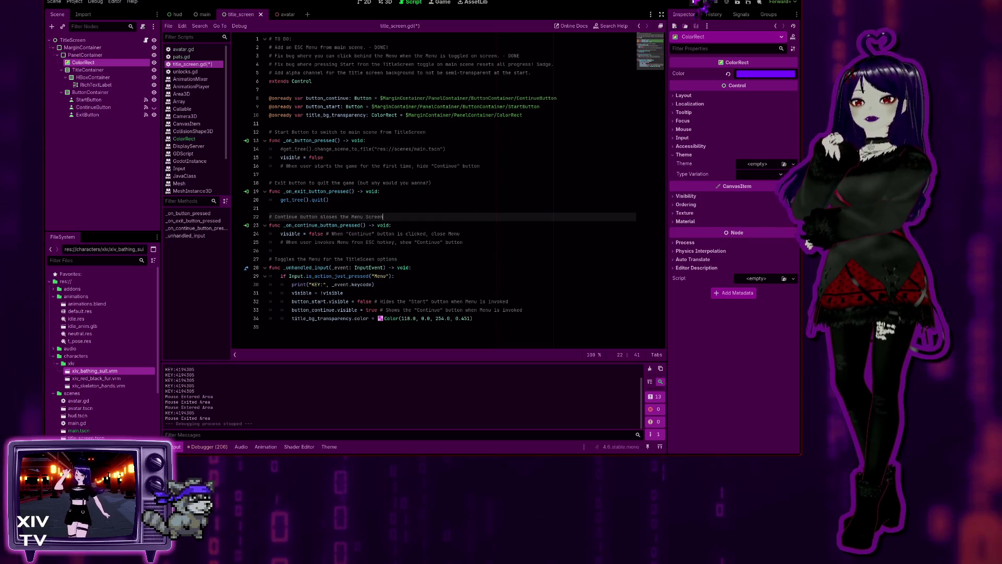
{"action": "left_click", "coordinate": [695, 2]}
{"action": "key", "text": "F5"}
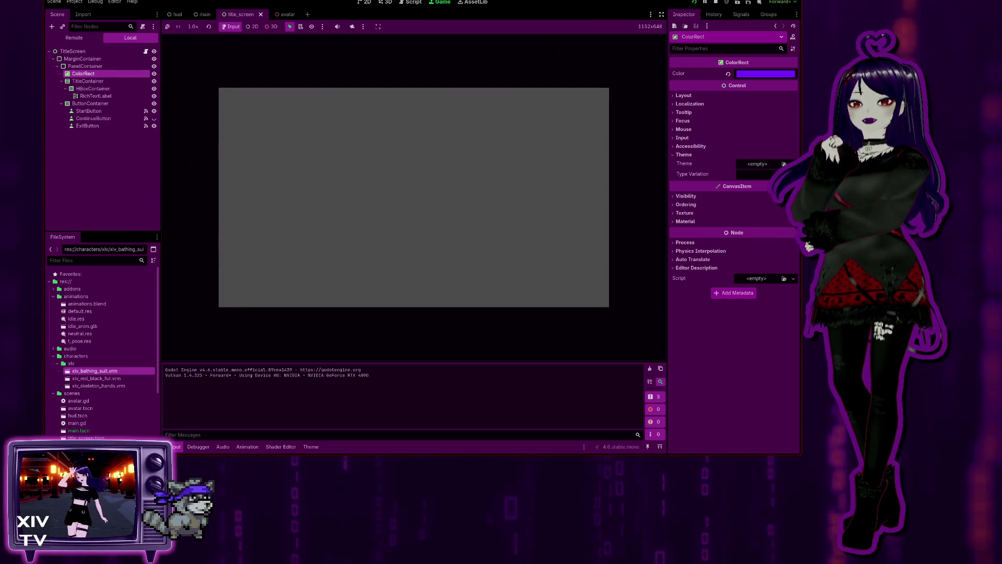
Step: Start the game, toggle the pause menu, continue, pat the avatar, then reopen the menu and quit
{"action": "left_click", "coordinate": [318, 236]}
{"action": "key", "text": "Escape"}
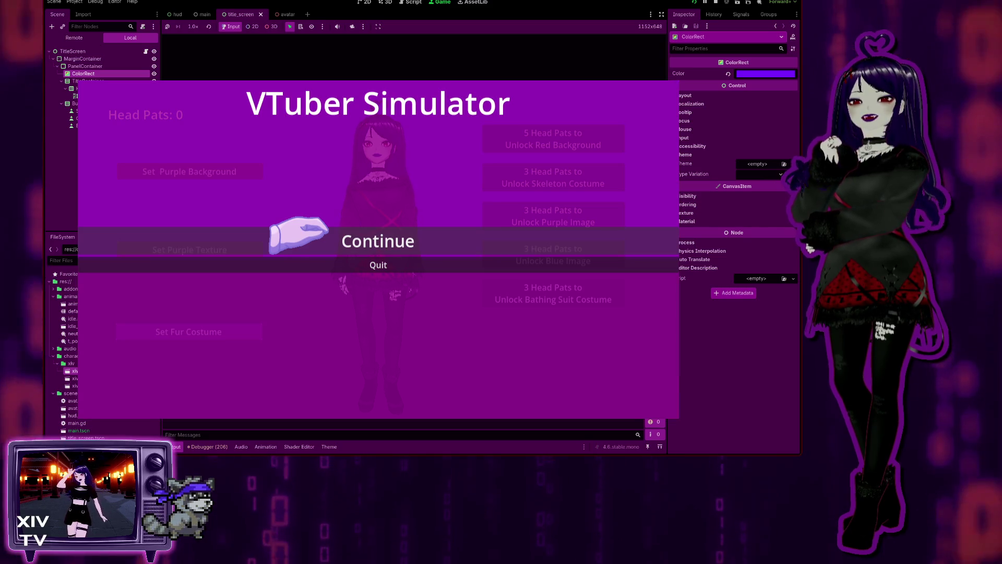
{"action": "left_click", "coordinate": [308, 236]}
{"action": "key", "text": "Escape"}
{"action": "left_click", "coordinate": [312, 233]}
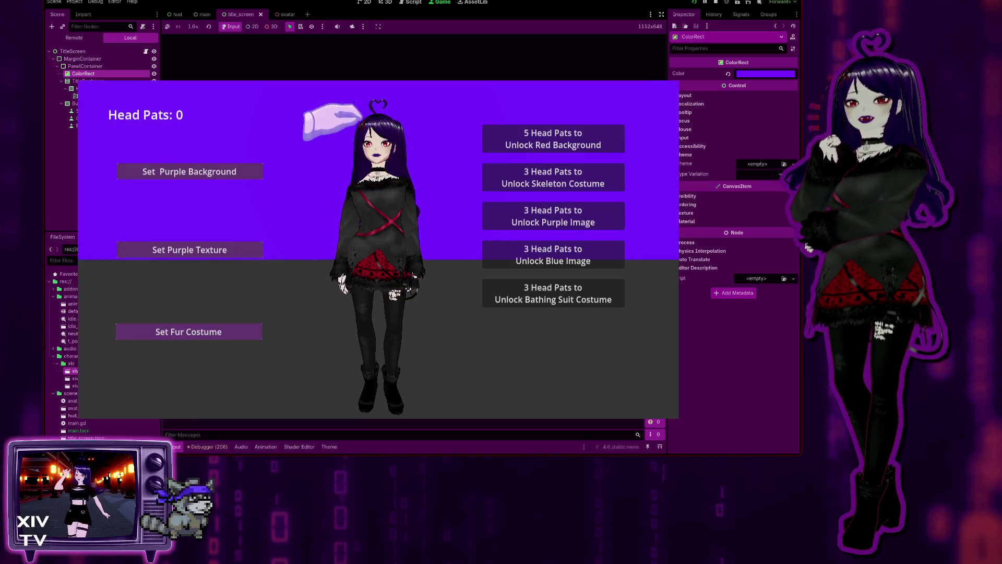
{"action": "key", "text": "Escape"}
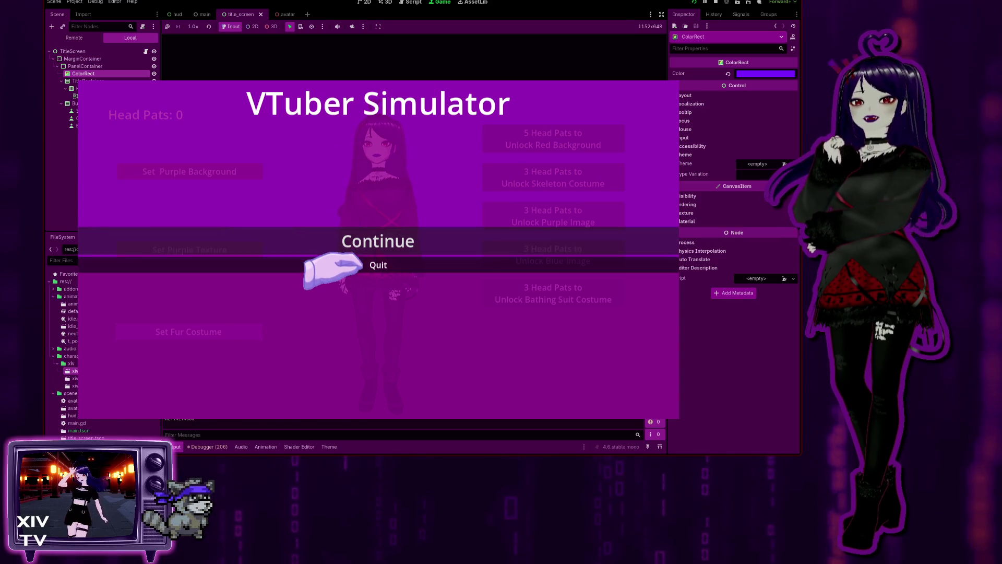
{"action": "left_click", "coordinate": [334, 265]}
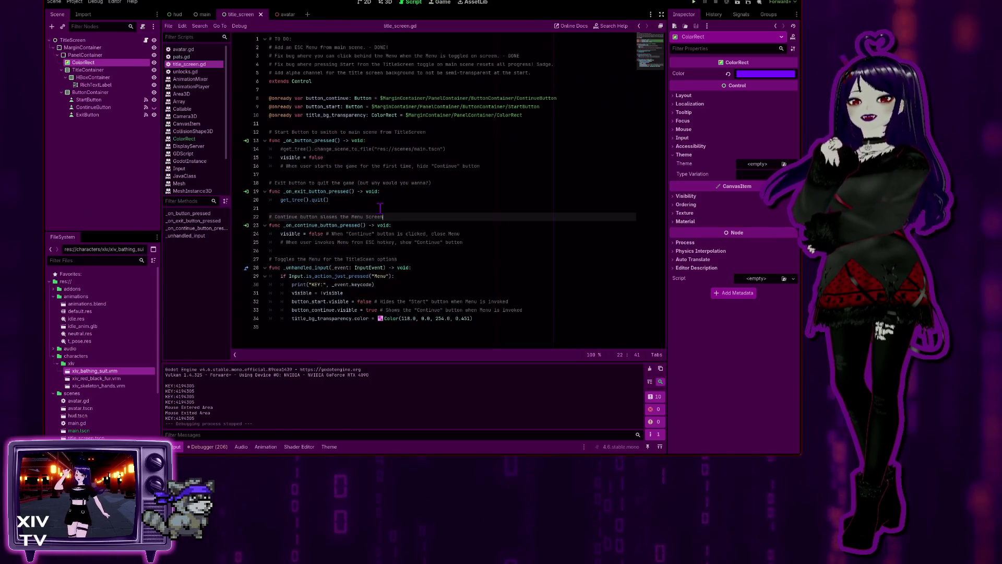
Step: Lower line 34's overlay alpha to 0.349, then test it by running, opening the pause menu, and quitting
{"action": "left_click", "coordinate": [385, 321]}
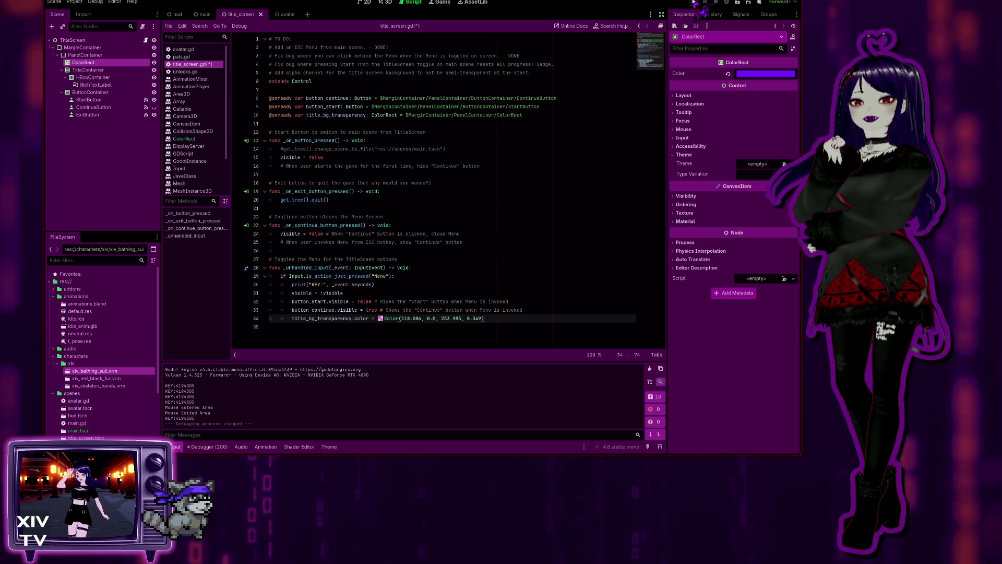
{"action": "left_click", "coordinate": [694, 3]}
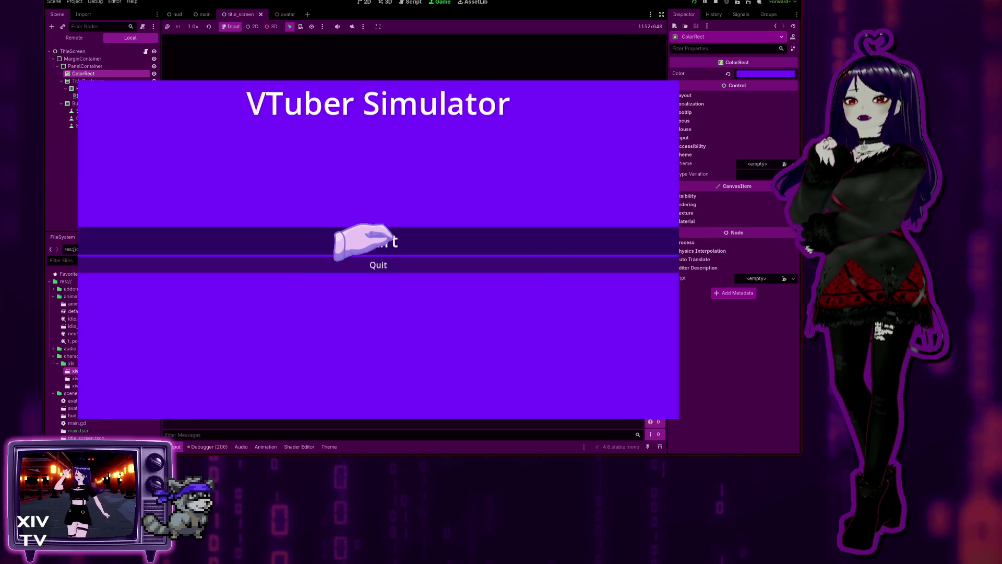
{"action": "left_click", "coordinate": [365, 240]}
{"action": "key", "text": "Escape"}
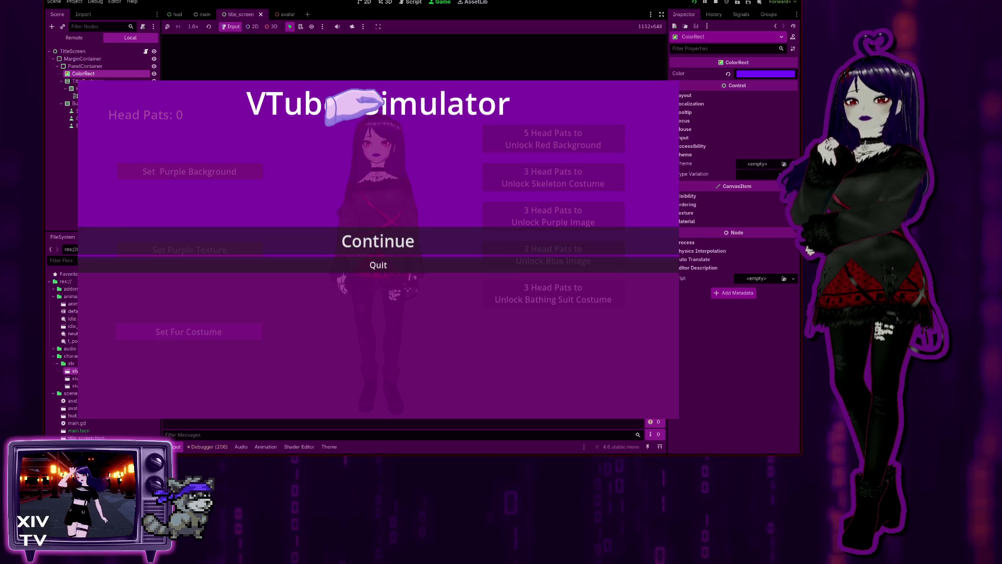
{"action": "key", "text": "Escape"}
{"action": "key", "text": "Escape"}
{"action": "key", "text": "Escape"}
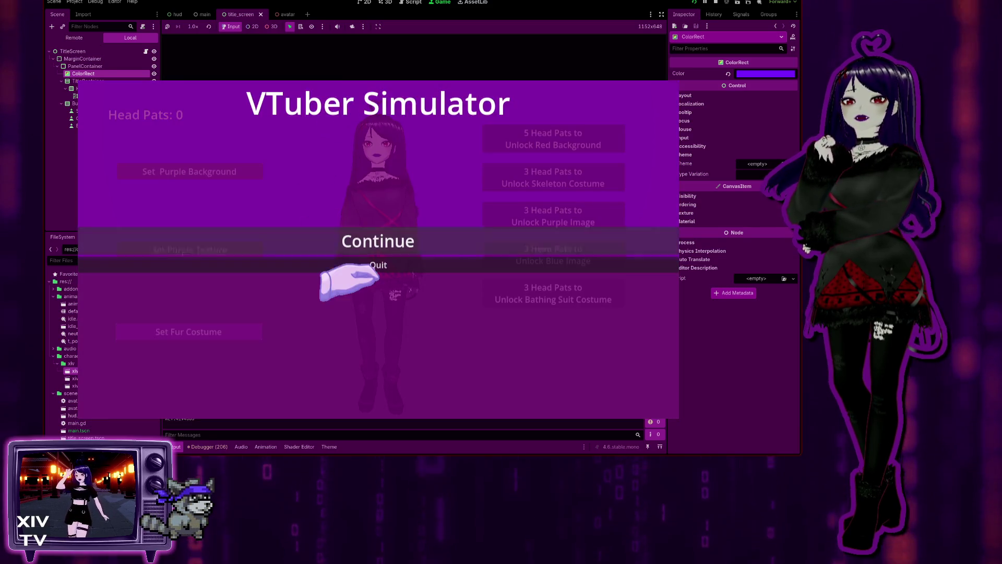
{"action": "left_click", "coordinate": [375, 266]}
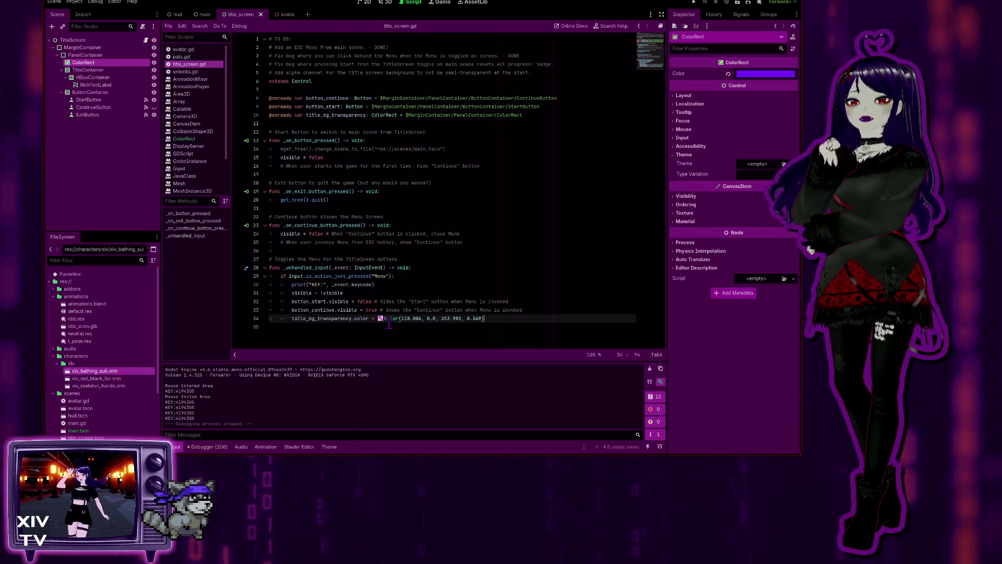
{"action": "left_click", "coordinate": [385, 320]}
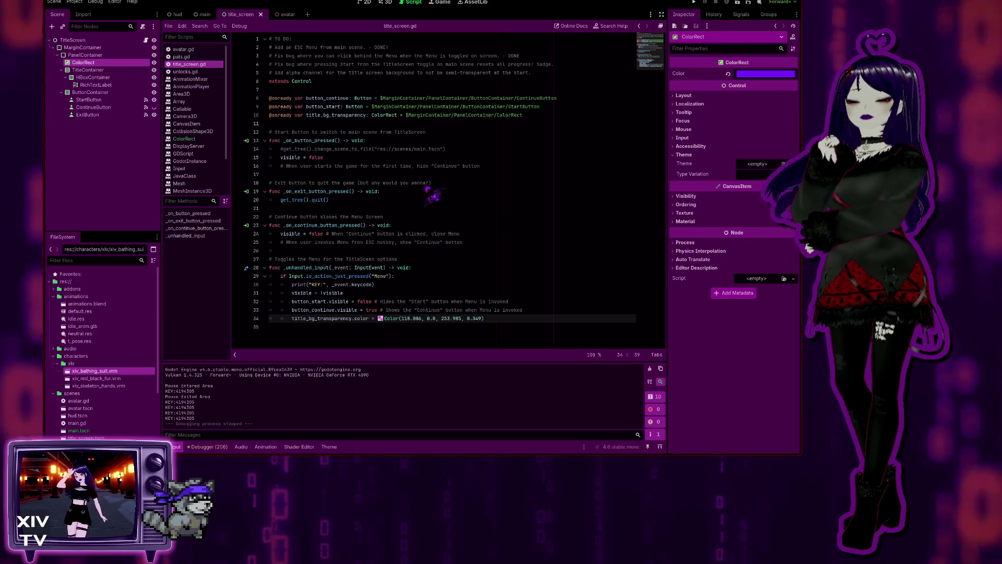
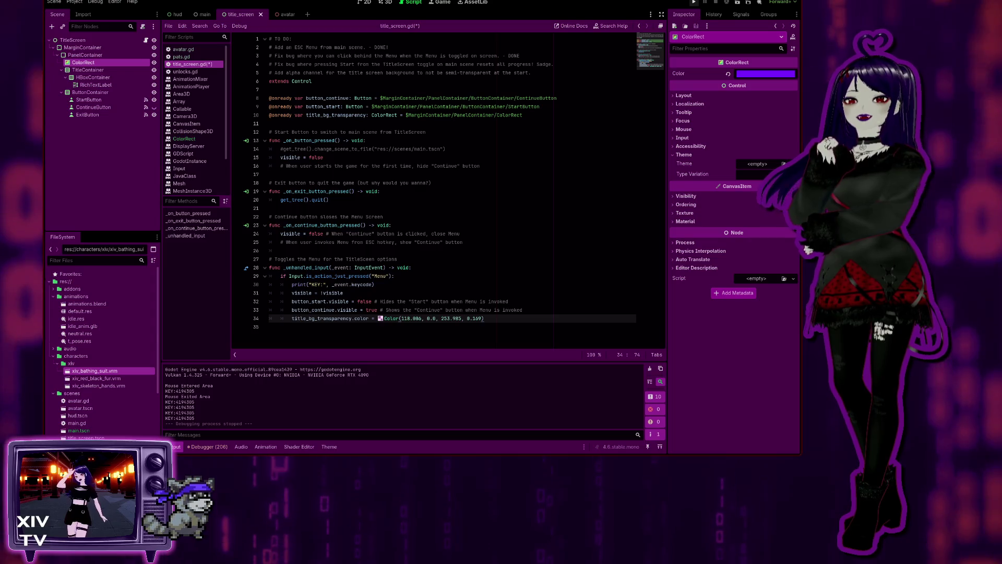
Step: Playtest the project from the title screen, toggling the pause menu, then quit the game
{"action": "key", "text": "F5"}
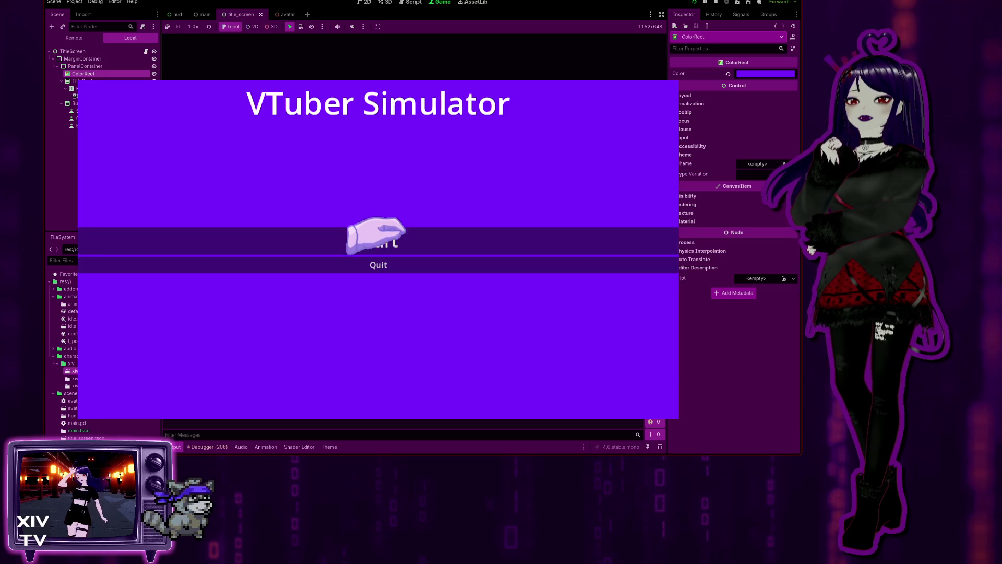
{"action": "left_click", "coordinate": [372, 238]}
{"action": "key", "text": "Escape"}
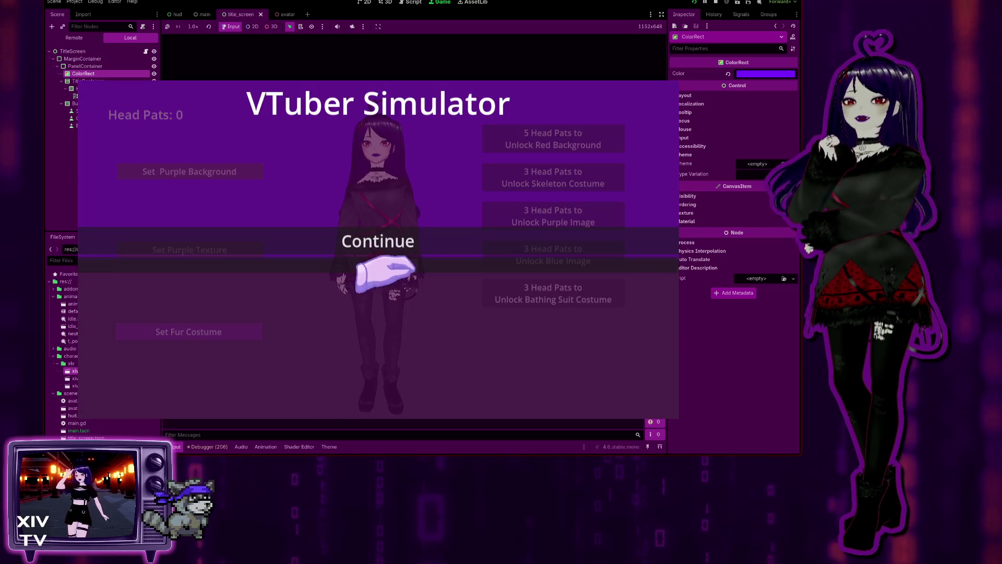
{"action": "key", "text": "Escape"}
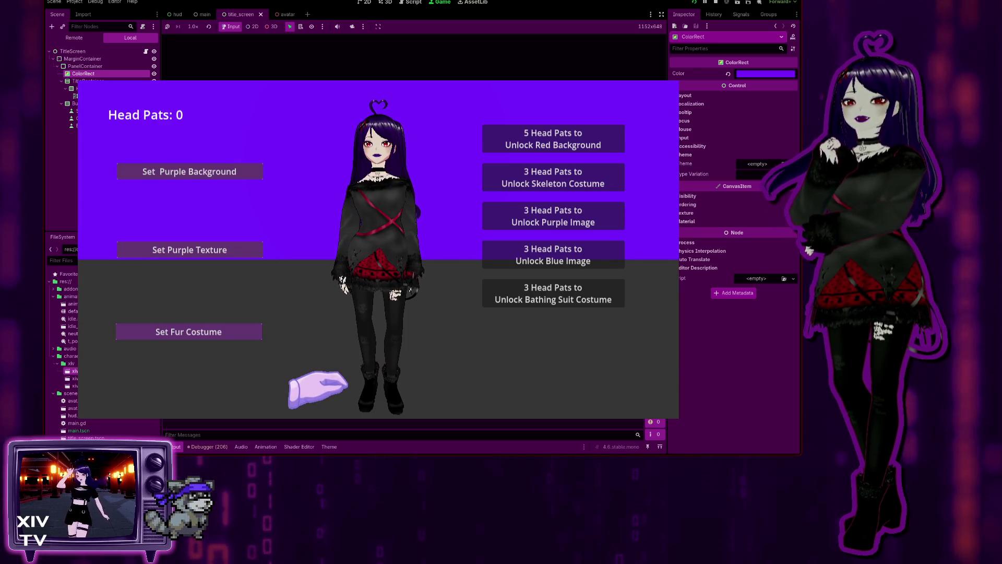
{"action": "key", "text": "Escape"}
{"action": "key", "text": "Escape"}
{"action": "key", "text": "Escape"}
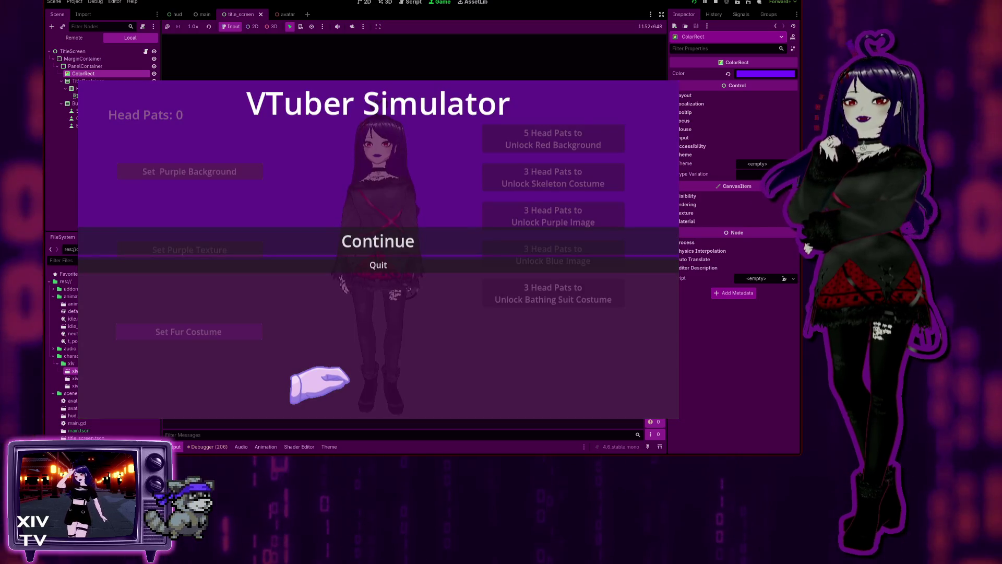
{"action": "left_click", "coordinate": [378, 265]}
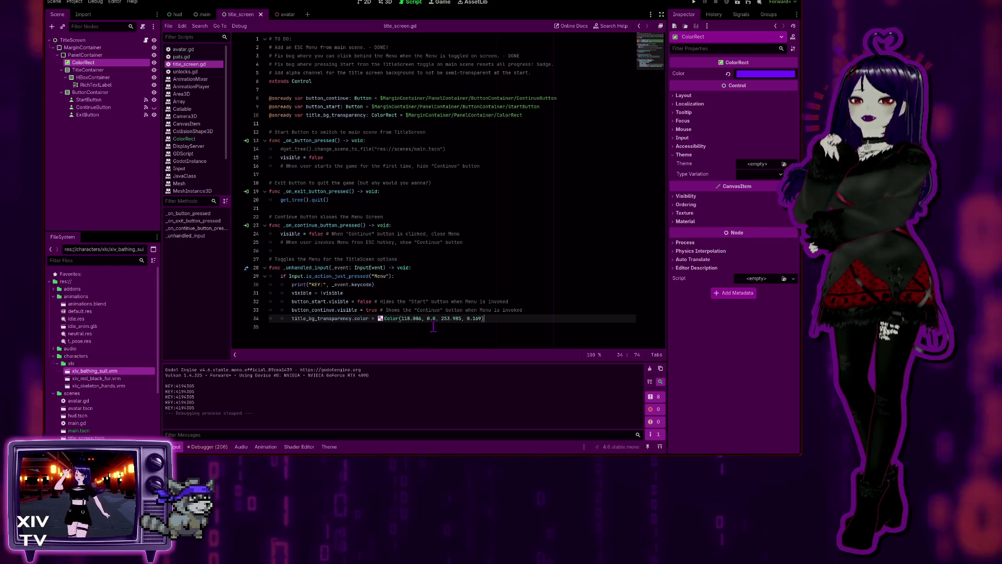
Step: Review the ends of the title_screen.gd to-do notes on lines 2, 4 and 5
{"action": "left_click", "coordinate": [412, 50]}
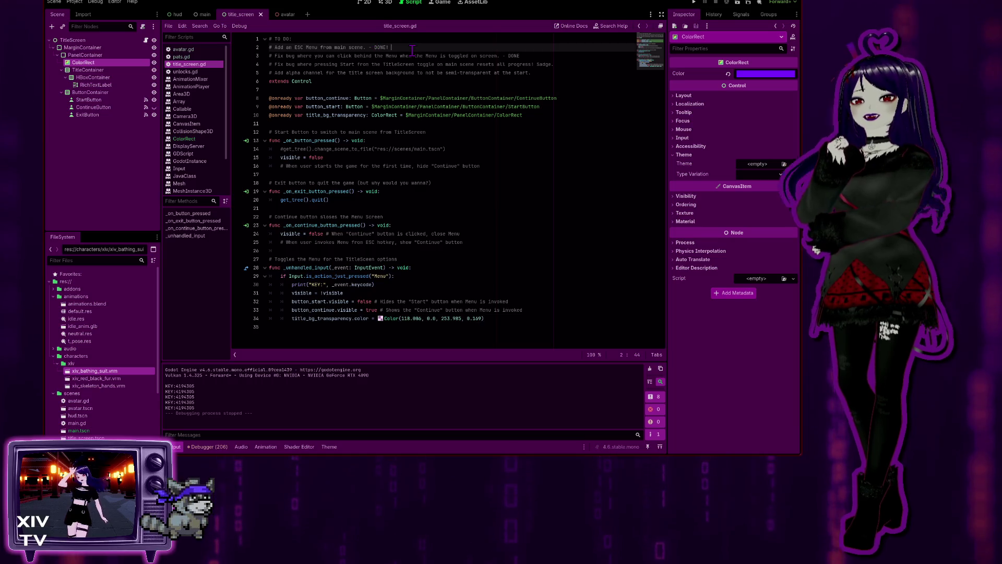
{"action": "left_click", "coordinate": [572, 63]}
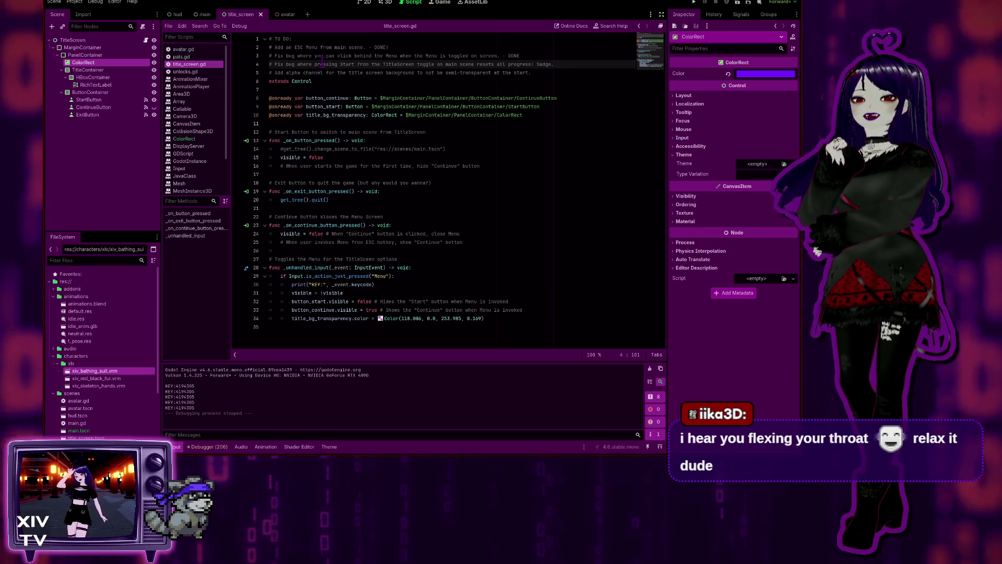
{"action": "left_click", "coordinate": [543, 73]}
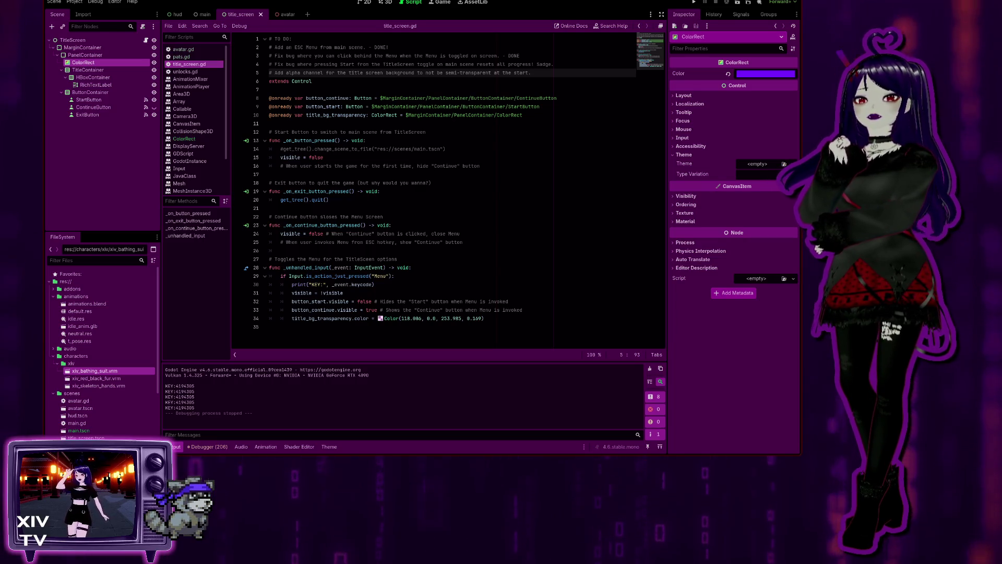
Step: Append 'YAY!' to the Start-bug to-do note, mark the alpha-channel note, and save title_screen.gd
{"action": "left_click", "coordinate": [464, 64]}
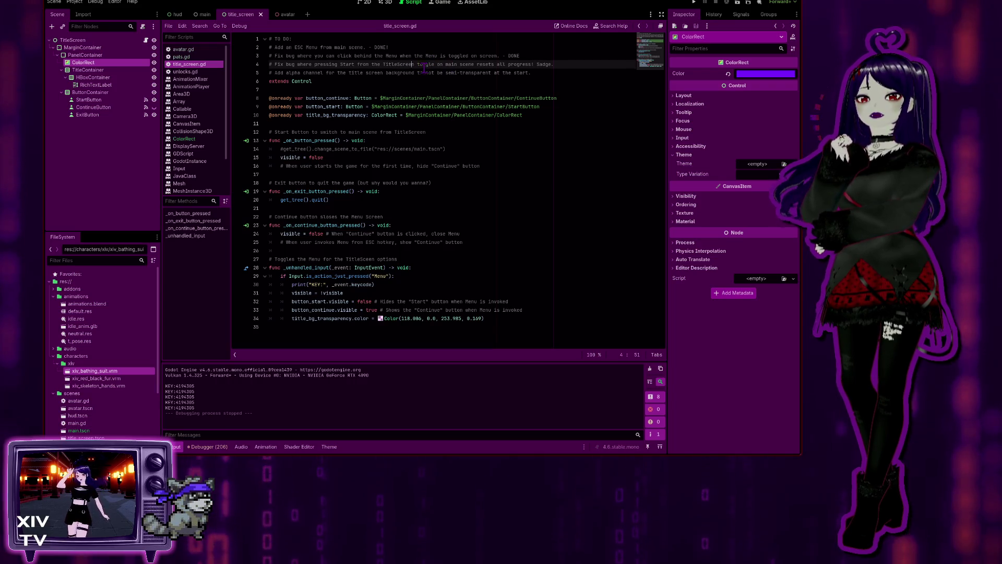
{"action": "left_click", "coordinate": [576, 60]}
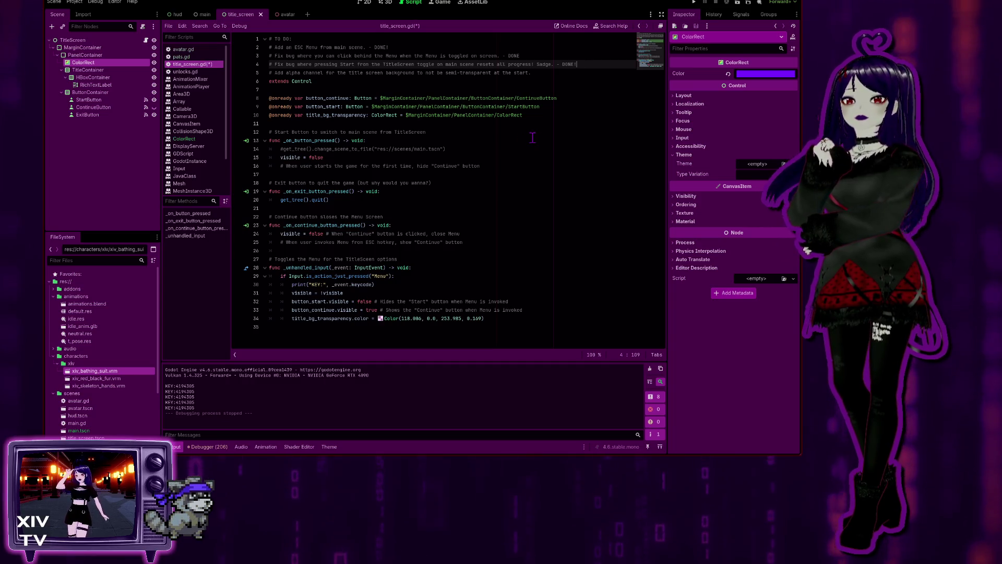
{"action": "type", "text": "YAY!"}
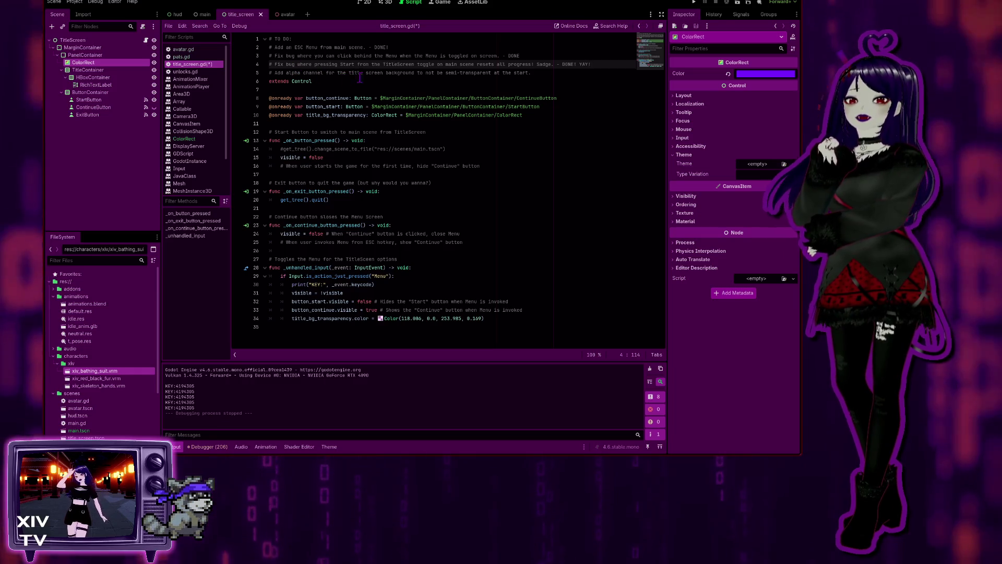
{"action": "left_click", "coordinate": [549, 68]}
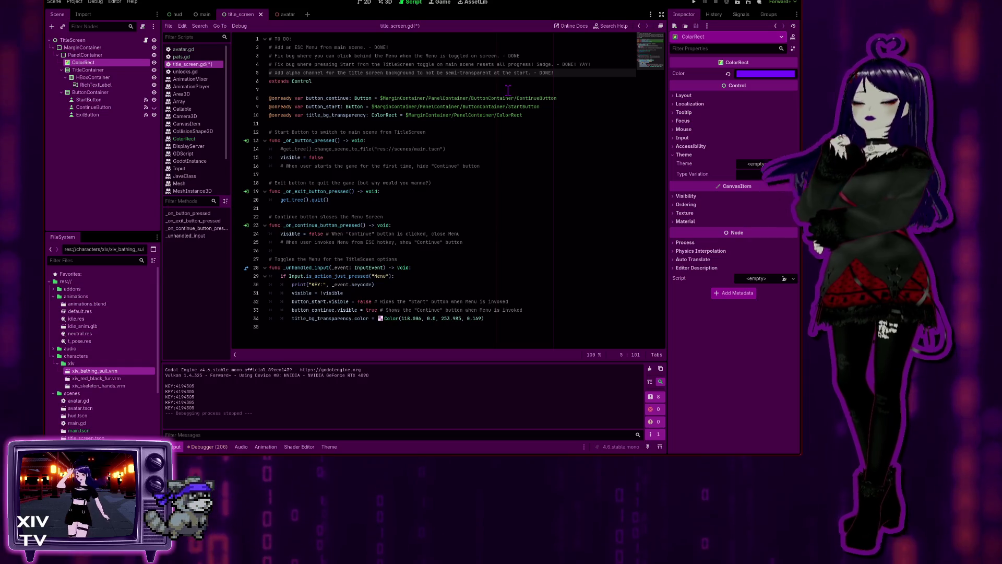
{"action": "key", "text": "ctrl+s"}
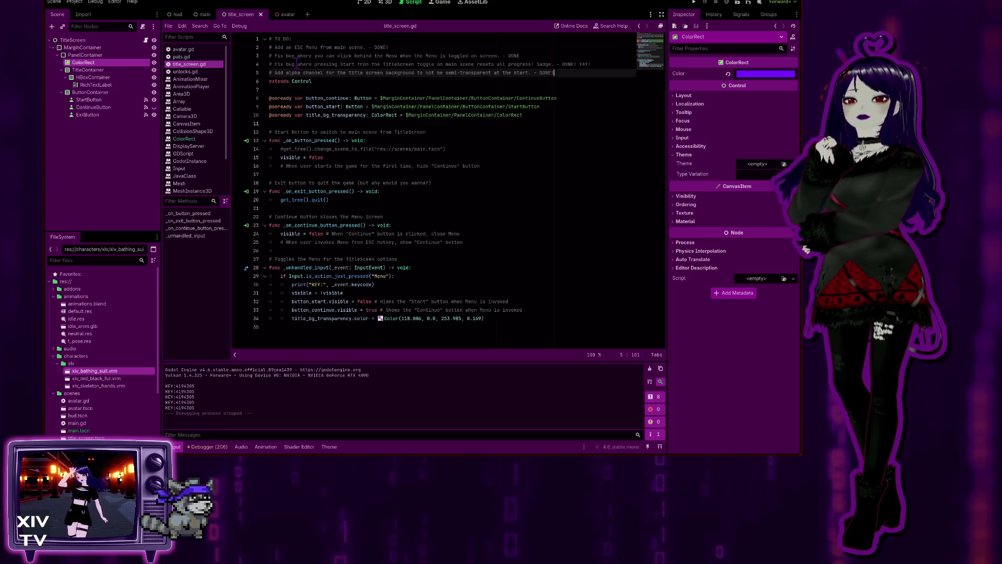
{"action": "left_click", "coordinate": [205, 15]}
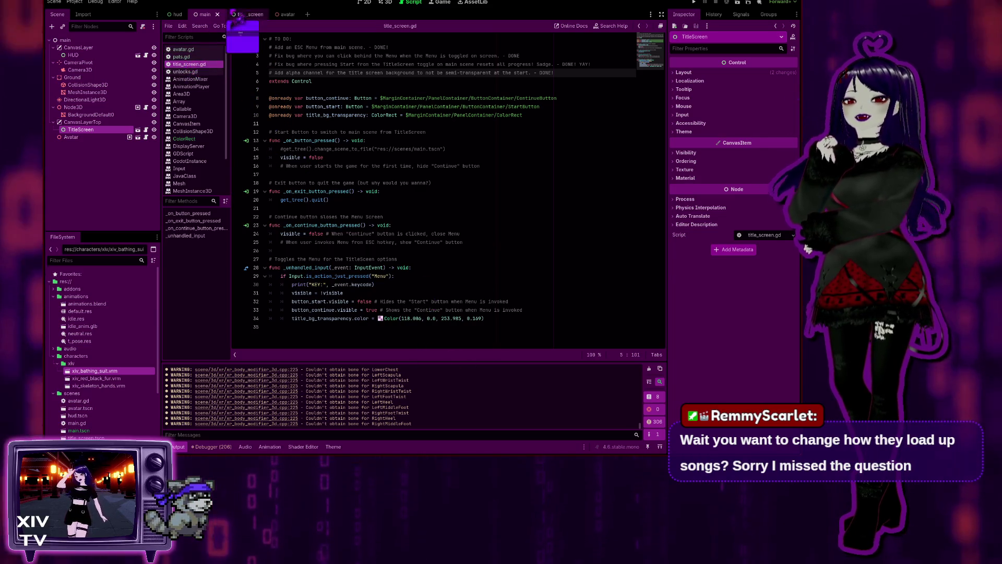
Step: In pats.gd, delete the commented-out group show/hide code from the fur costume function
{"action": "left_click", "coordinate": [188, 56]}
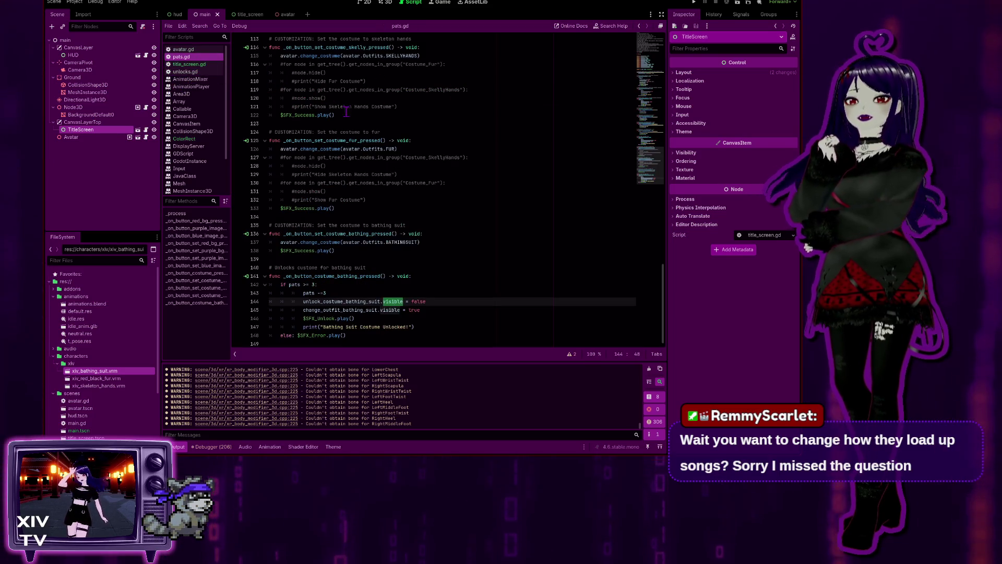
{"action": "left_click", "coordinate": [486, 318]}
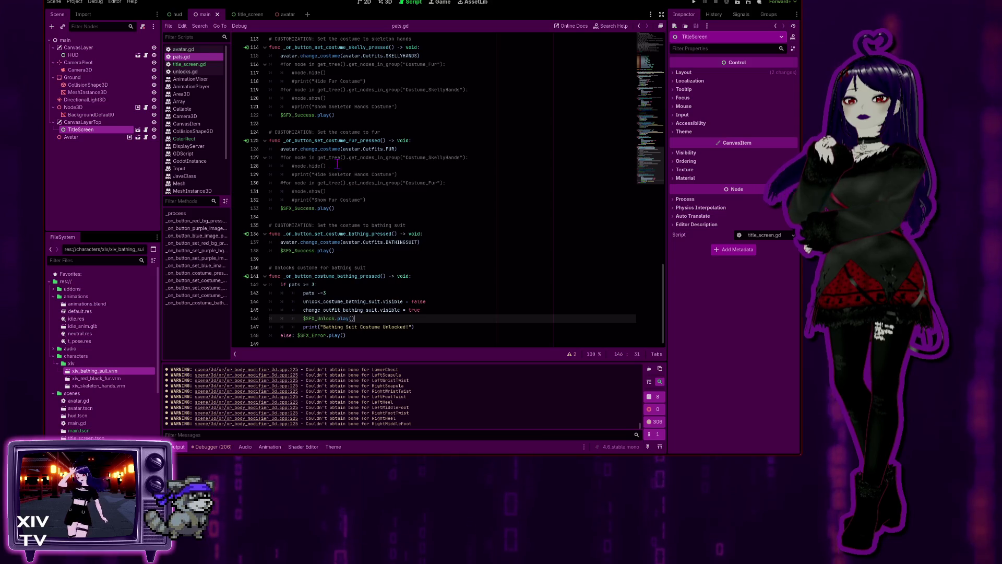
{"action": "mouse_move", "coordinate": [373, 204]}
{"action": "left_mouse_down"}
{"action": "mouse_move", "coordinate": [329, 201]}
{"action": "mouse_move", "coordinate": [270, 158]}
{"action": "left_mouse_up"}
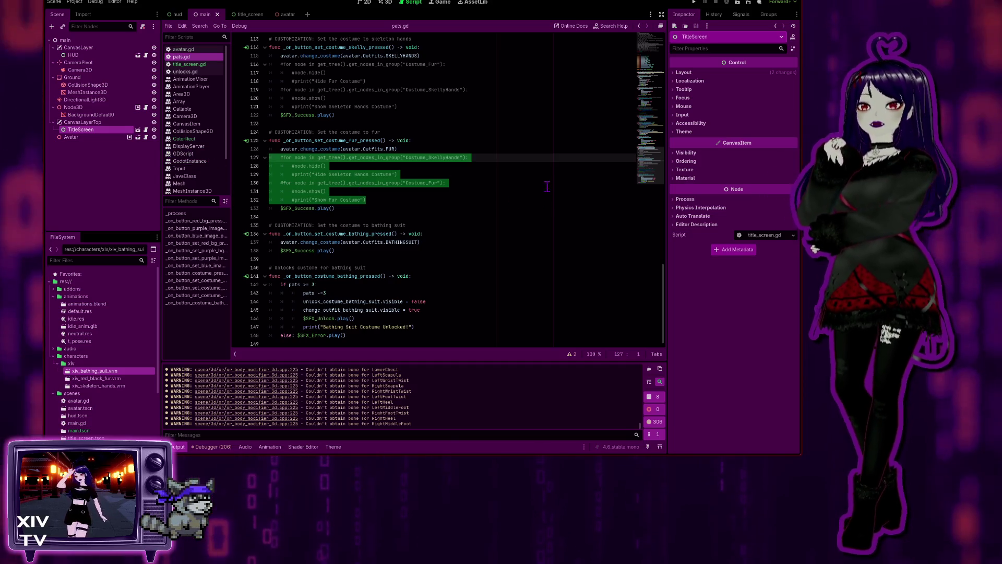
{"action": "key", "text": "BackSpace"}
{"action": "key", "text": "BackSpace"}
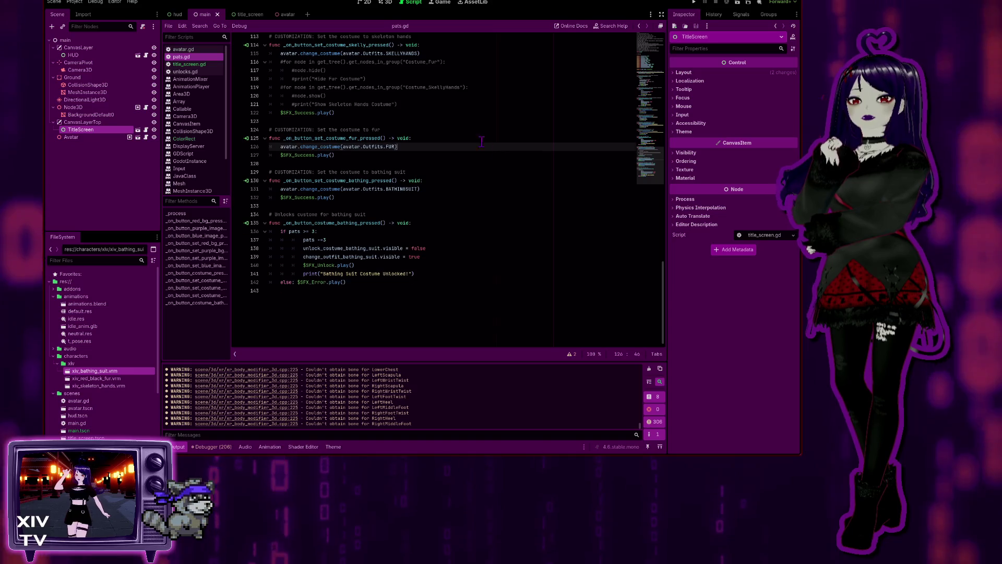
Step: Delete the commented-out group lines from the skeleton-hands costume function
{"action": "scroll", "coordinate": [443, 160], "scroll_direction": "up", "scroll_amount": 4}
{"action": "left_click_drag", "start_coordinate": [403, 205], "coordinate": [269, 164]}
{"action": "key", "text": "BackSpace"}
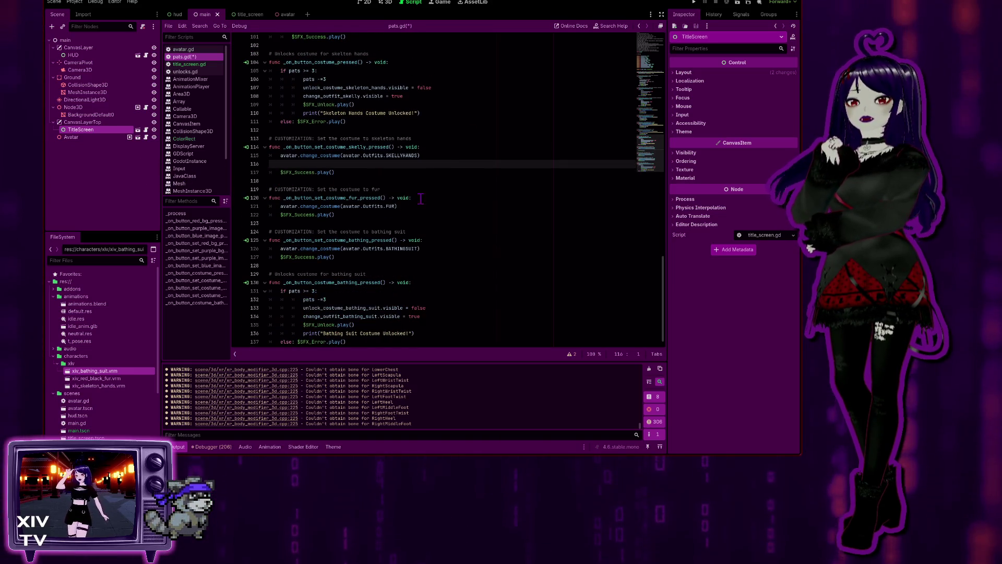
Step: Remove the leftover empty line 116 and return to the top of pats.gd
{"action": "key", "text": "BackSpace"}
{"action": "scroll", "coordinate": [438, 196], "scroll_direction": "up", "scroll_amount": 11}
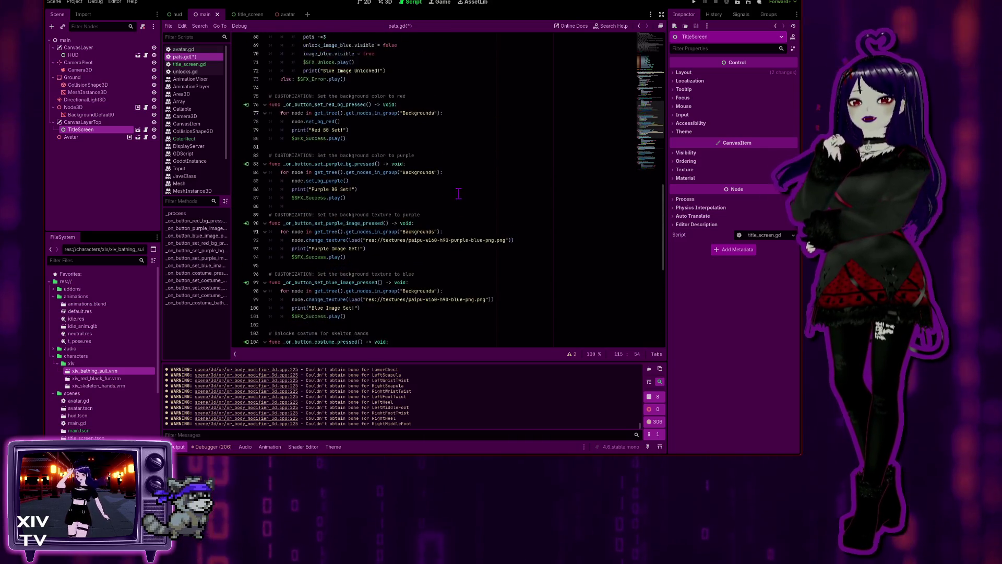
{"action": "scroll", "coordinate": [469, 185], "scroll_direction": "up", "scroll_amount": 20}
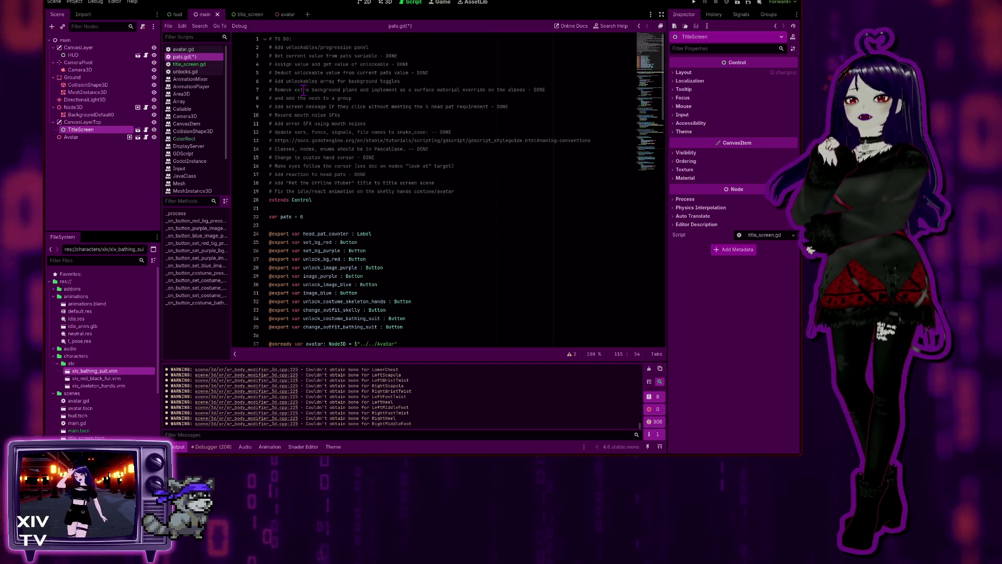
Step: Mark the title-screen and skelly hands to-do items '- DONE', then open avatar.gd
{"action": "left_click", "coordinate": [448, 81]}
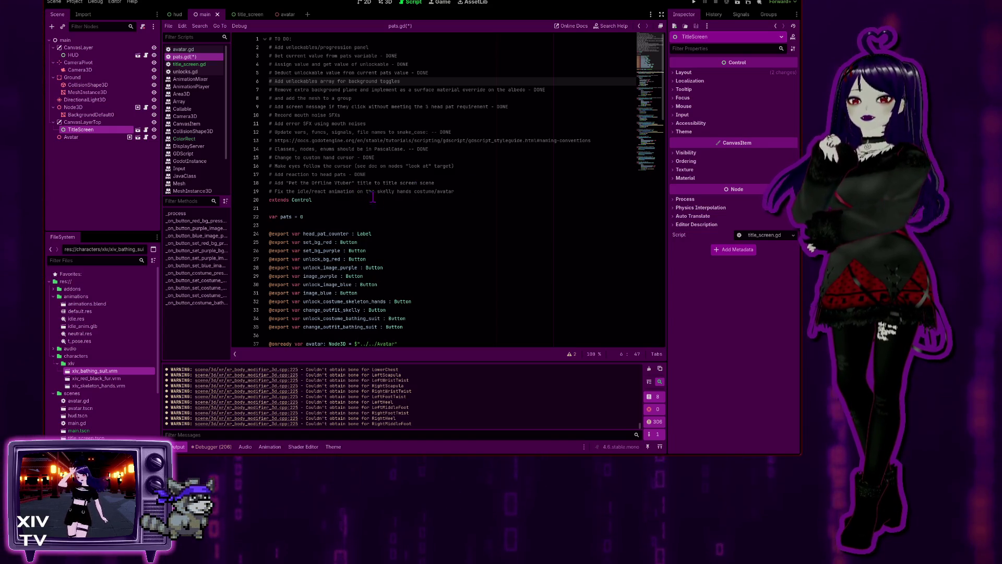
{"action": "left_click", "coordinate": [458, 183]}
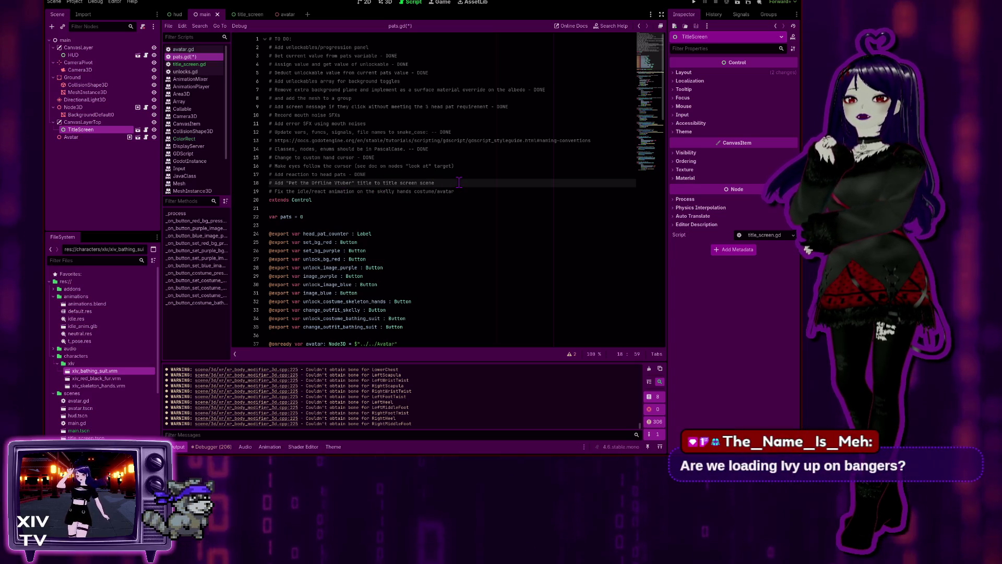
{"action": "type", "text": "-"}
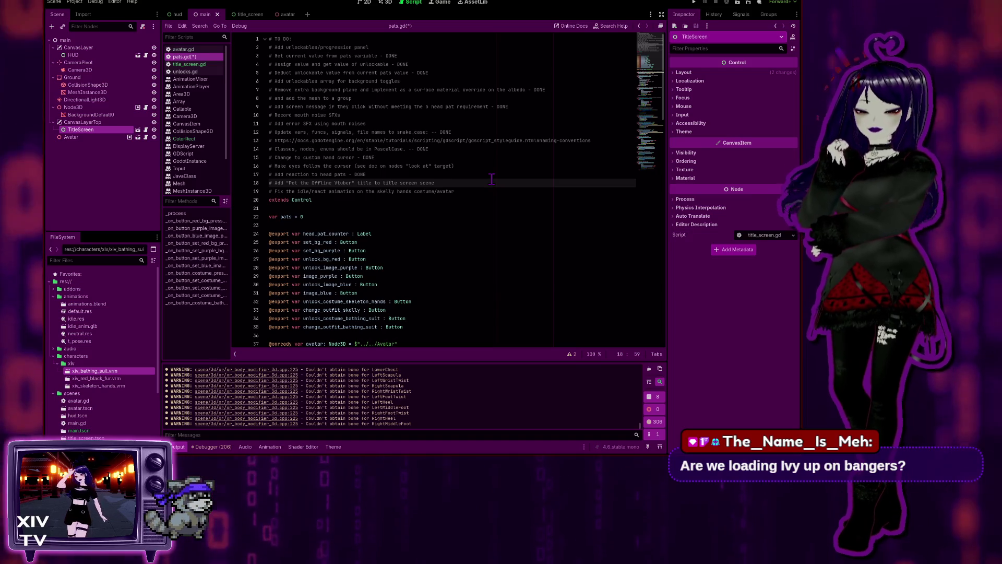
{"action": "type", "text": " DONEish"}
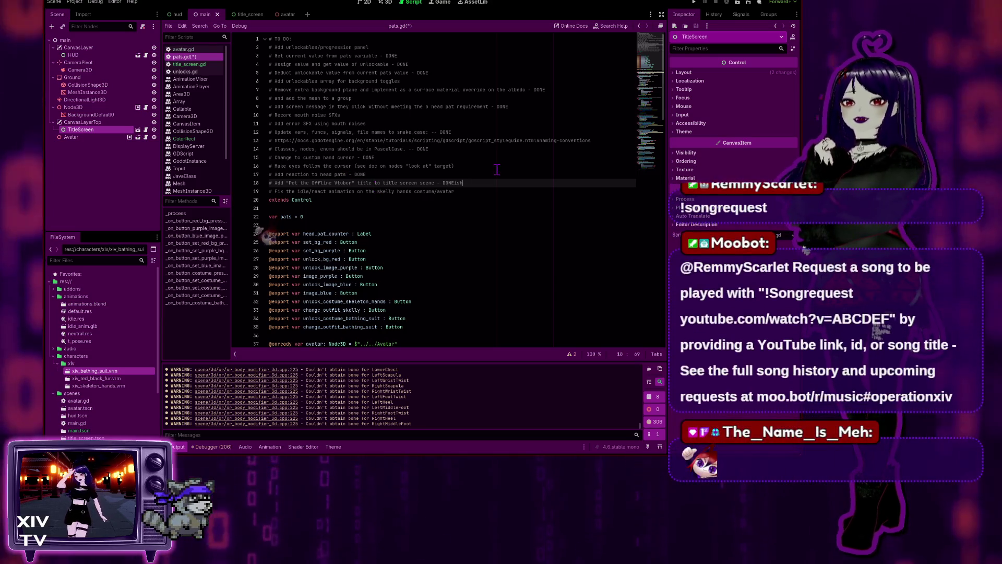
{"action": "key", "text": "Down"}
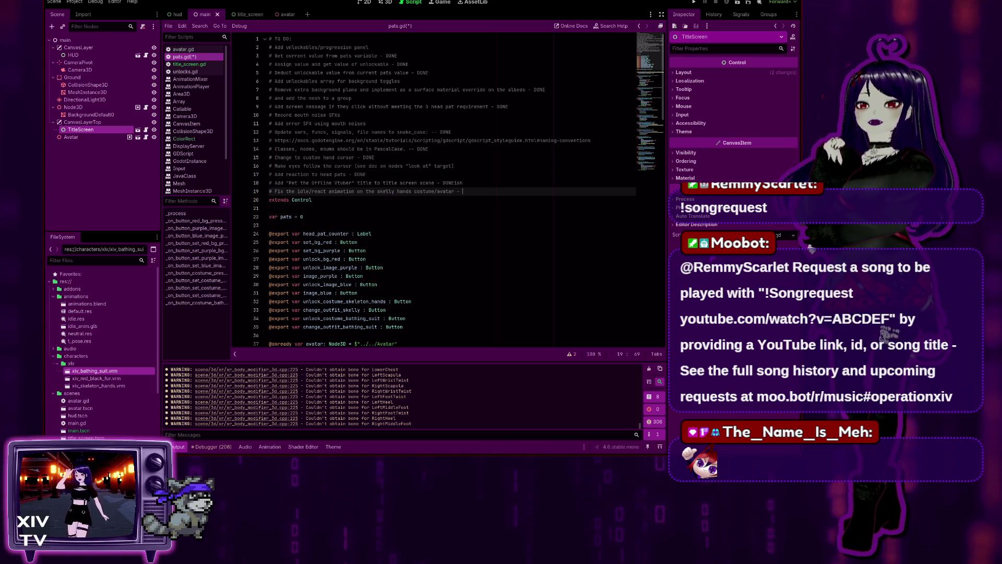
{"action": "type", "text": "E"}
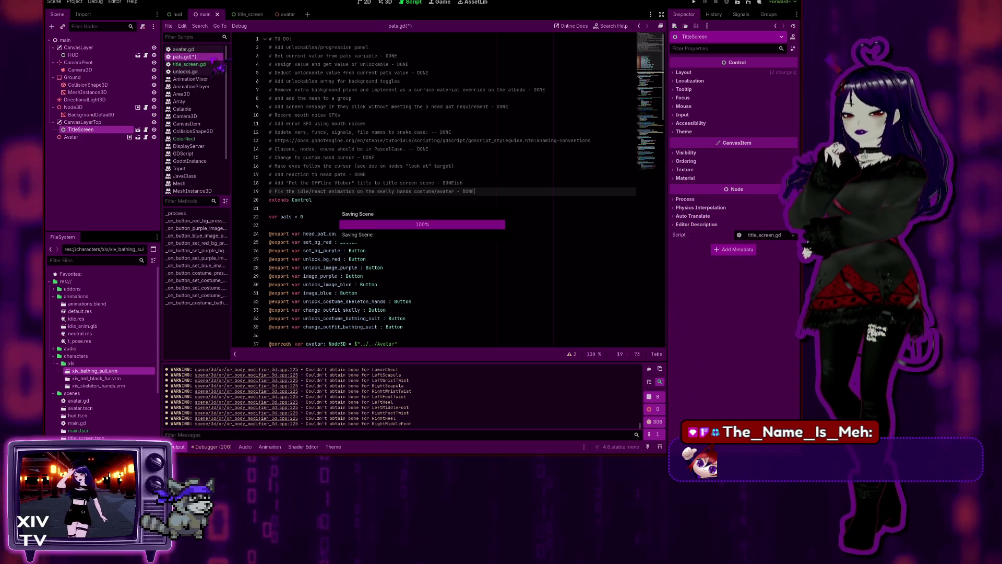
{"action": "left_click", "coordinate": [184, 49]}
Step: Scroll avatar.gd to the top and point out SKELLYHANDS in the Outfits enum
{"action": "scroll", "coordinate": [436, 119], "scroll_direction": "up", "scroll_amount": 15}
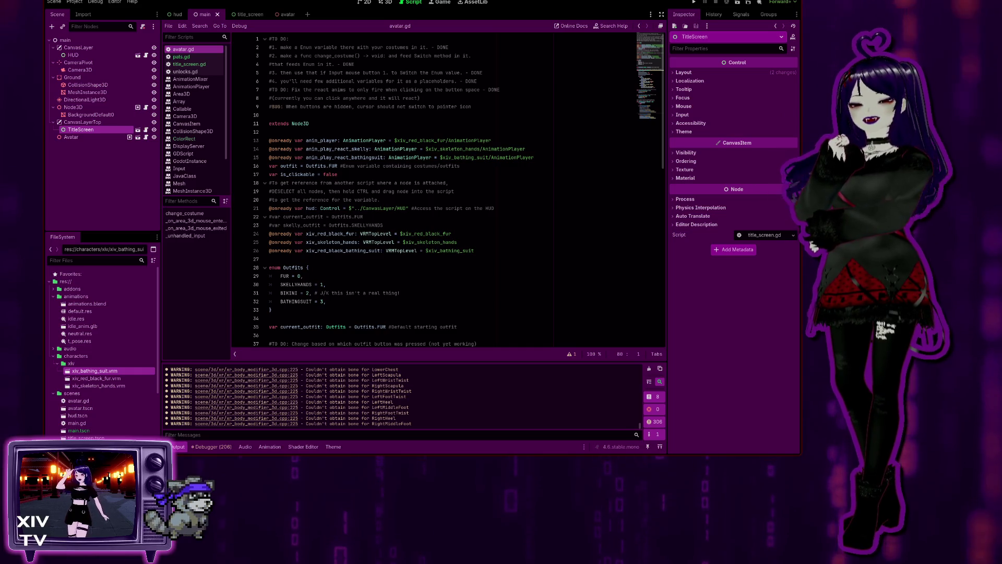
{"action": "left_click", "coordinate": [467, 284]}
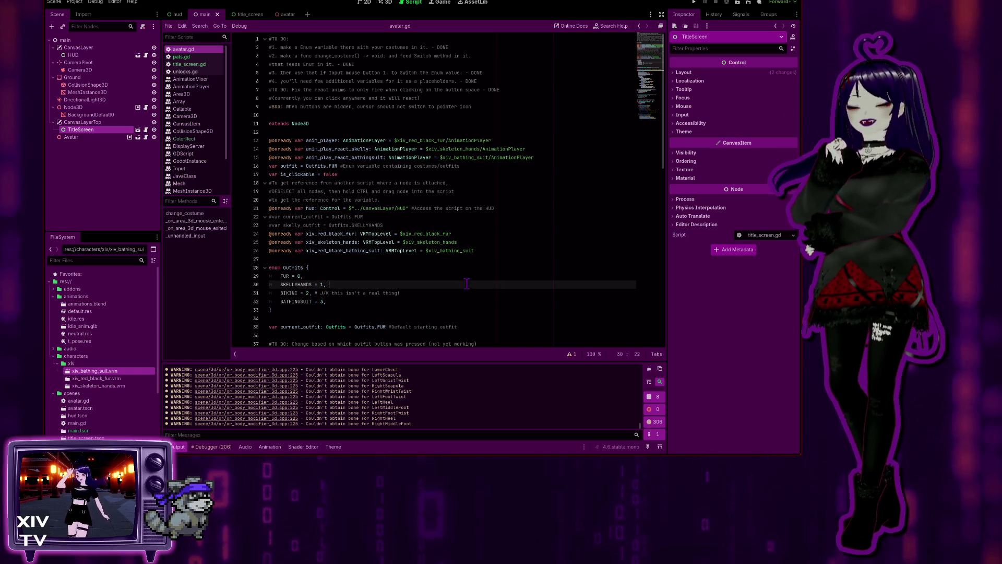
{"action": "left_click", "coordinate": [486, 249]}
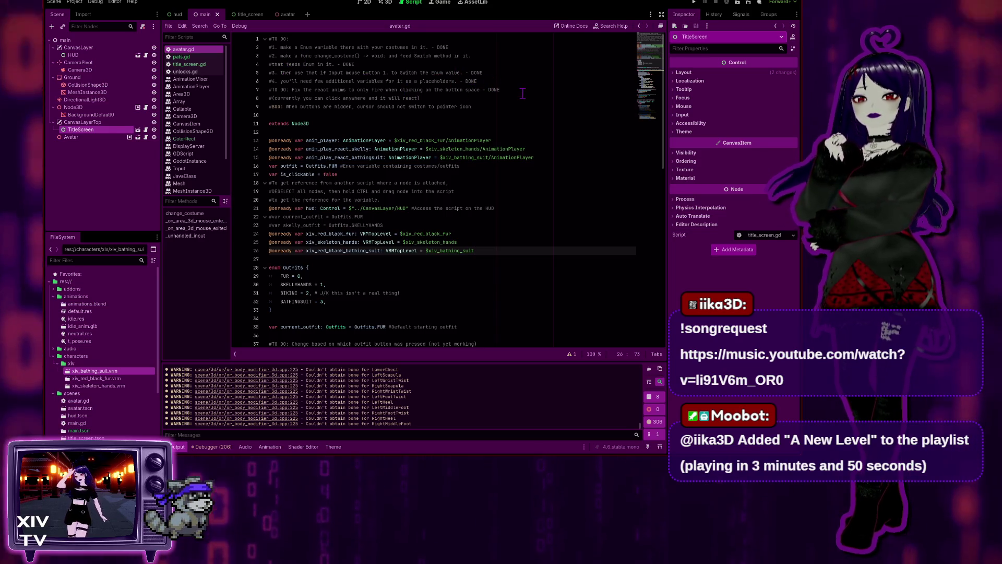
{"action": "left_click", "coordinate": [451, 98]}
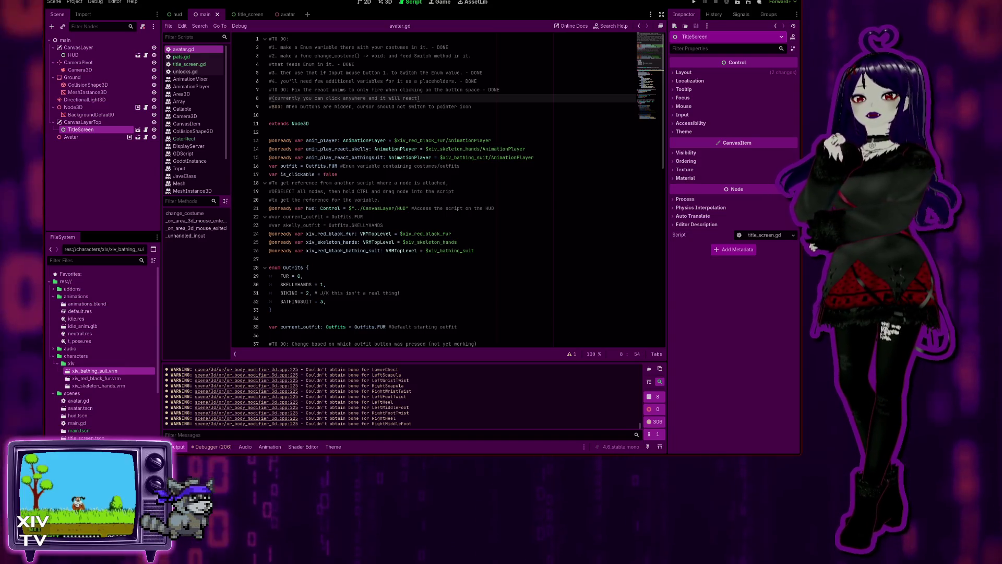
Step: Note the react-animation to-do, then run the project and start from the title screen
{"action": "left_click", "coordinate": [455, 91]}
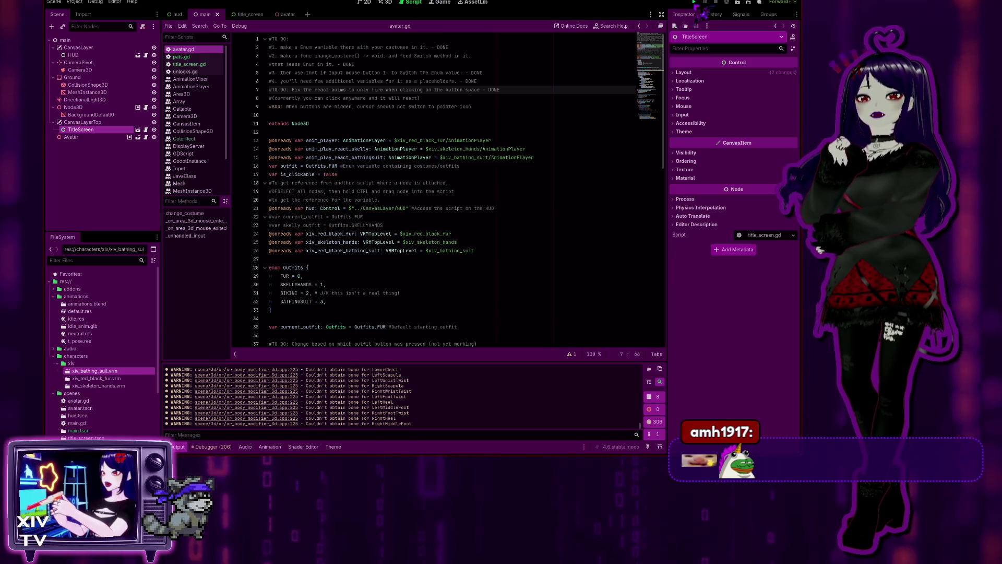
{"action": "key", "text": "F5"}
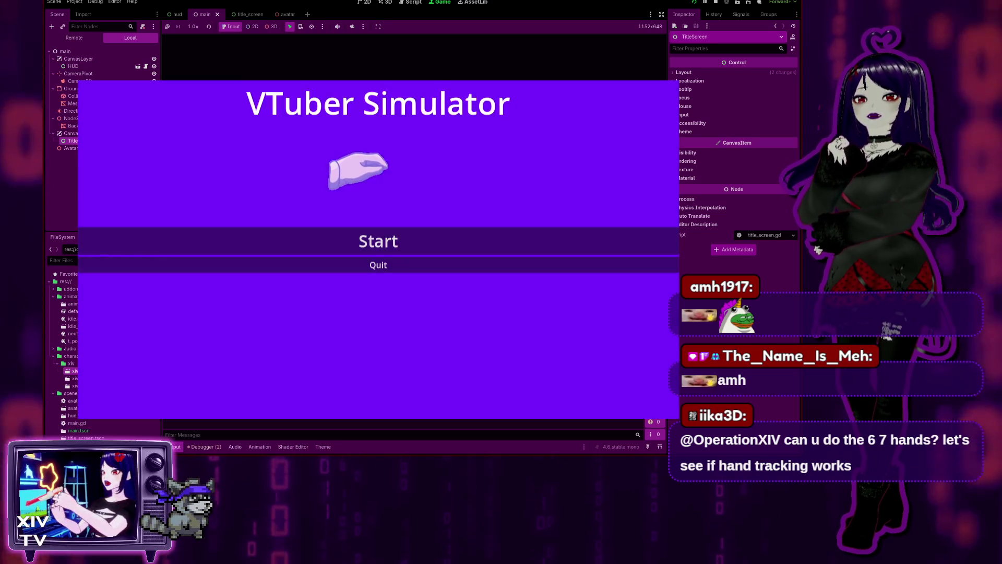
{"action": "left_click", "coordinate": [360, 237]}
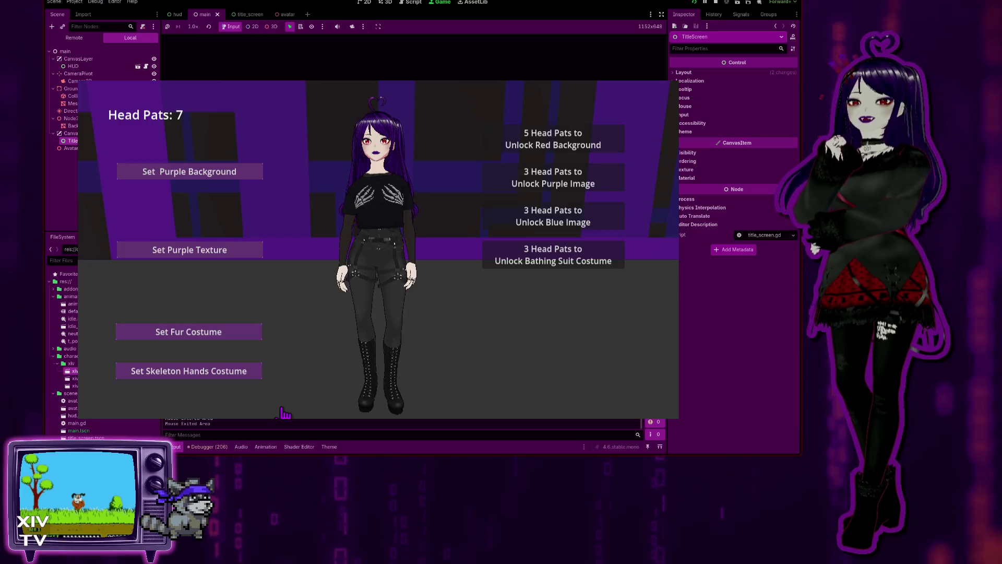
Step: Switch the avatar to fur, then skeleton hands, and quit via the pause menu
{"action": "left_click", "coordinate": [184, 332]}
{"action": "left_click", "coordinate": [172, 370]}
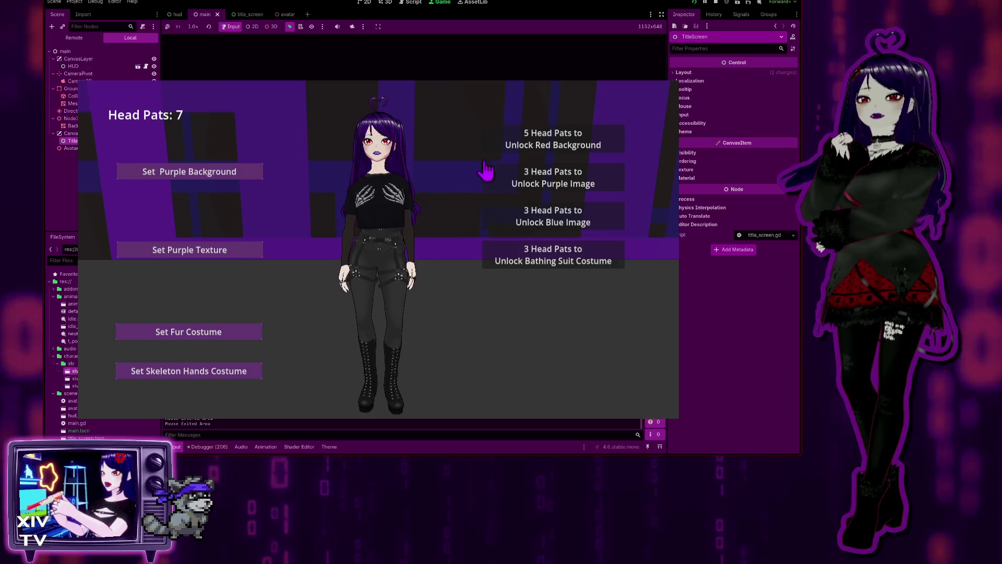
{"action": "key", "text": "Escape"}
{"action": "left_click", "coordinate": [378, 264]}
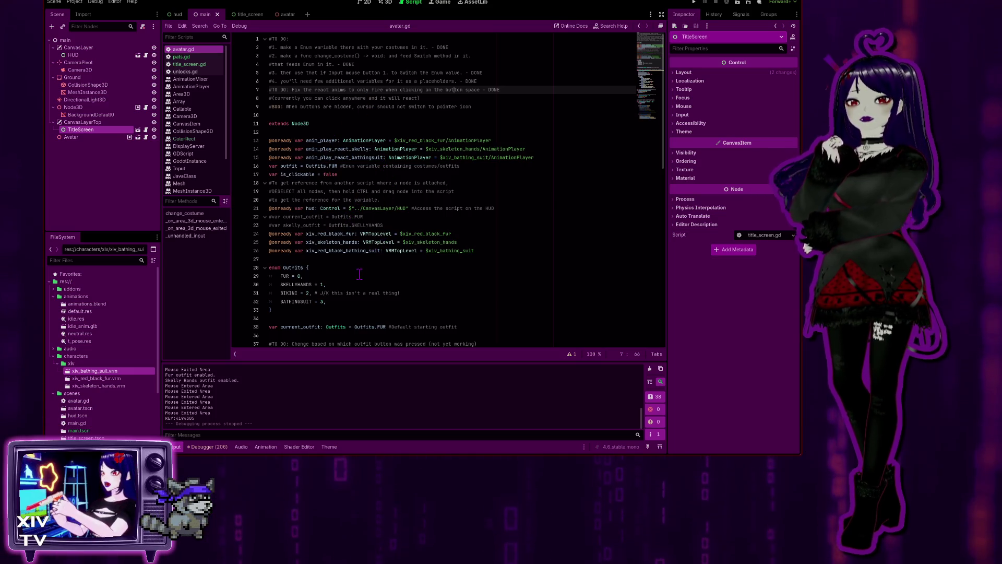
Step: Scroll through avatar.gd, then switch the editor to unlocks.gd for review
{"action": "scroll", "coordinate": [359, 274], "scroll_direction": "down", "scroll_amount": 6}
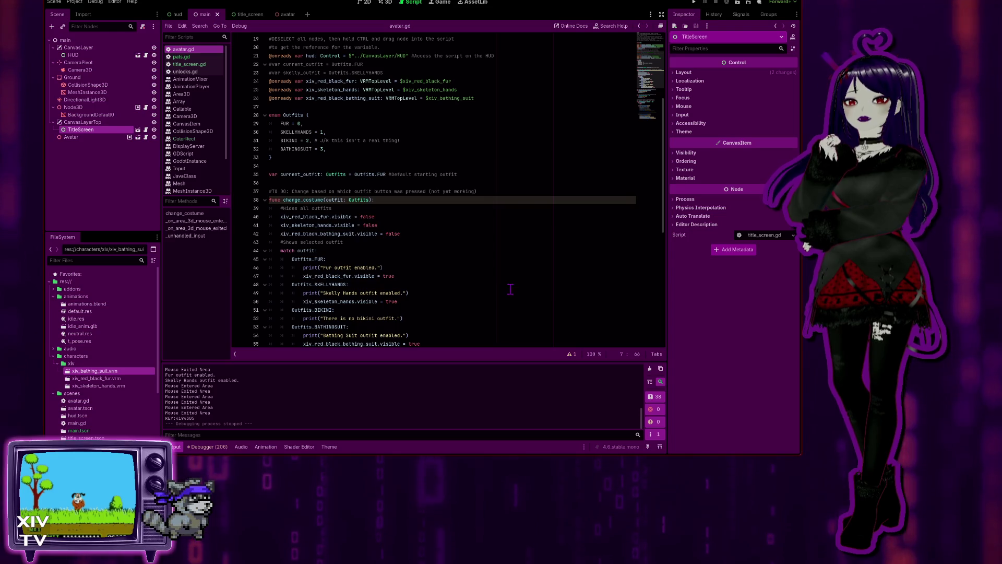
{"action": "scroll", "coordinate": [465, 240], "scroll_direction": "up", "scroll_amount": 6}
{"action": "scroll", "coordinate": [371, 179], "scroll_direction": "down", "scroll_amount": 4}
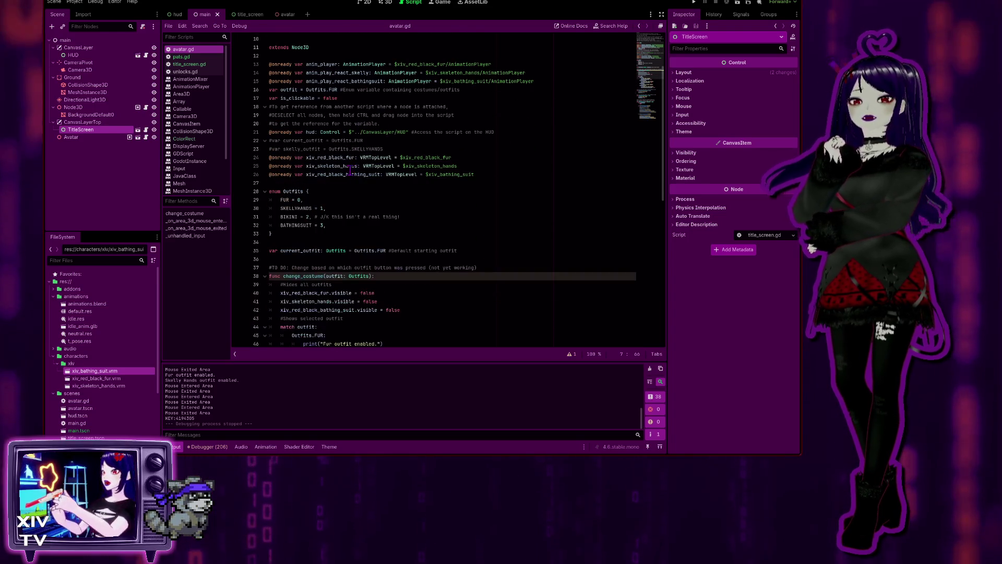
{"action": "scroll", "coordinate": [370, 179], "scroll_direction": "up", "scroll_amount": 4}
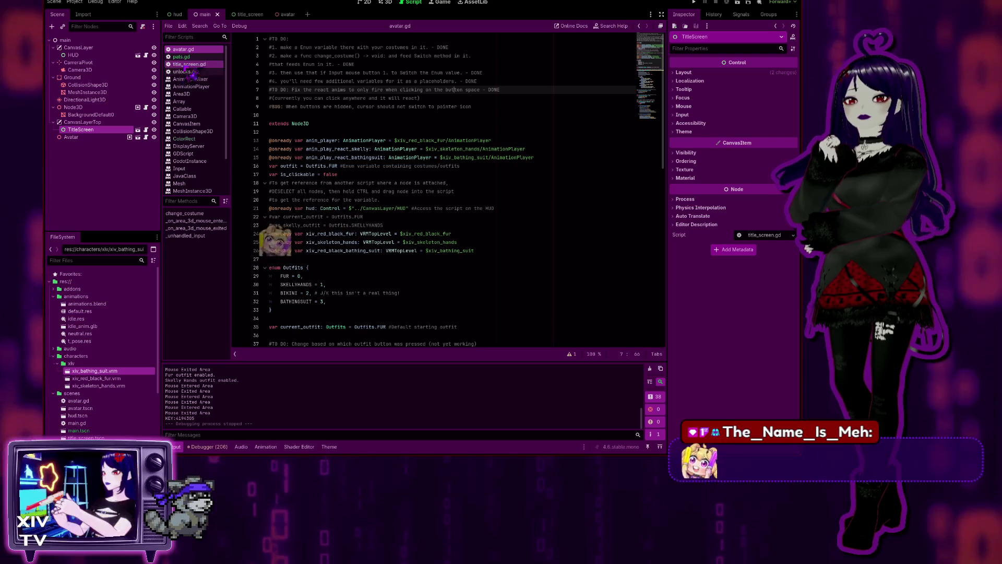
{"action": "left_click", "coordinate": [188, 72]}
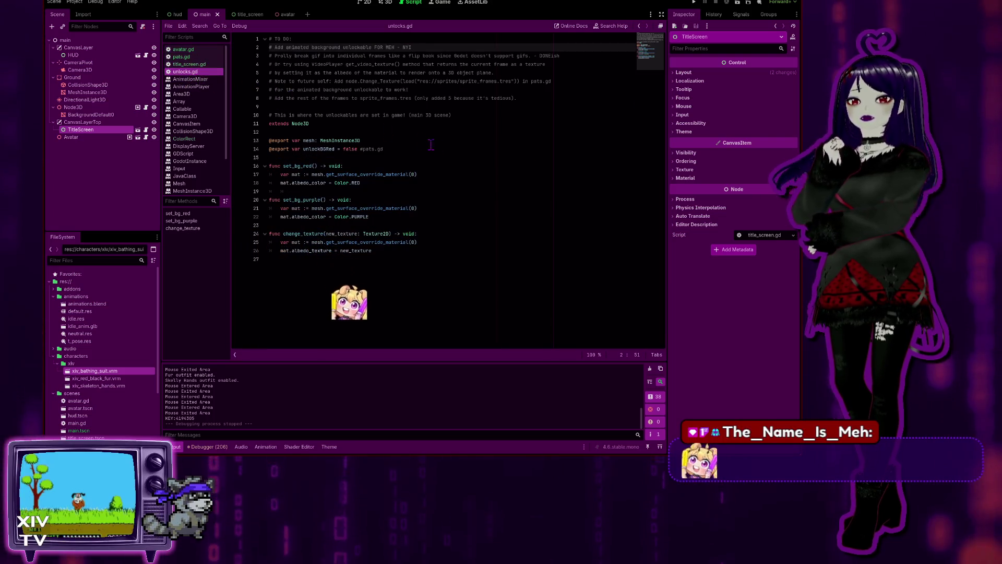
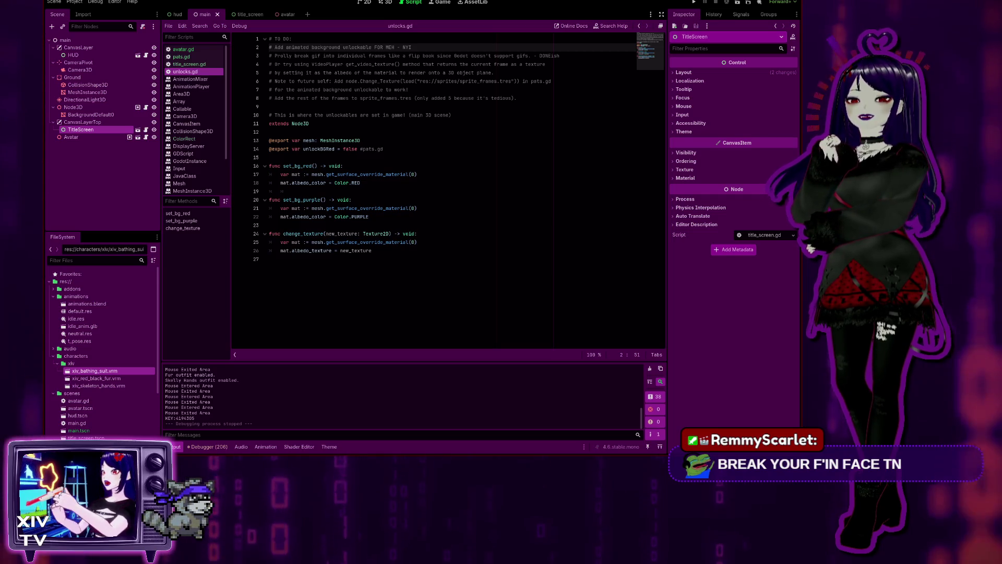
Step: Put the cursor at the end of line 26 in unlocks.gd, then switch to GitHub Desktop
{"action": "left_click", "coordinate": [415, 253]}
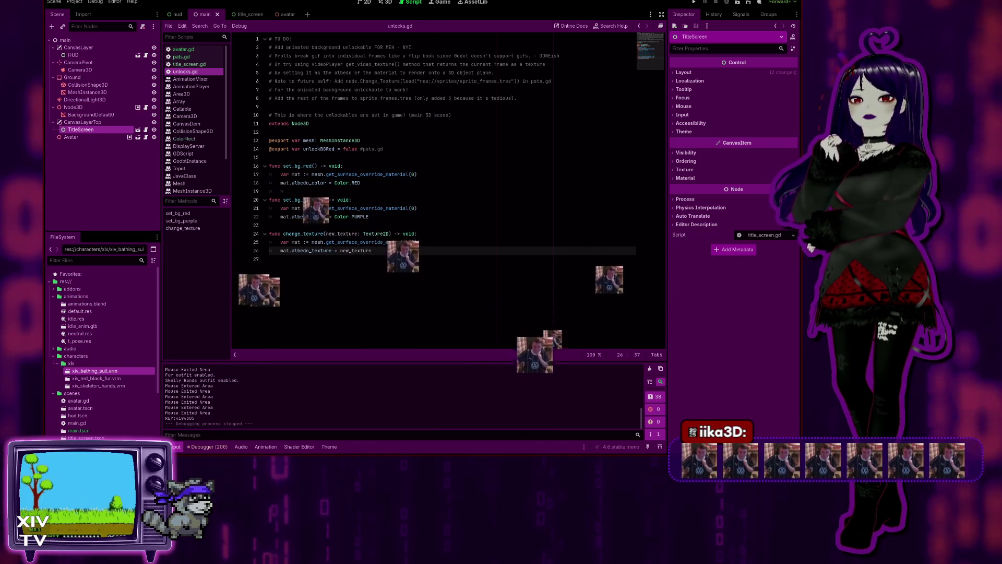
{"action": "key", "text": "alt+Tab"}
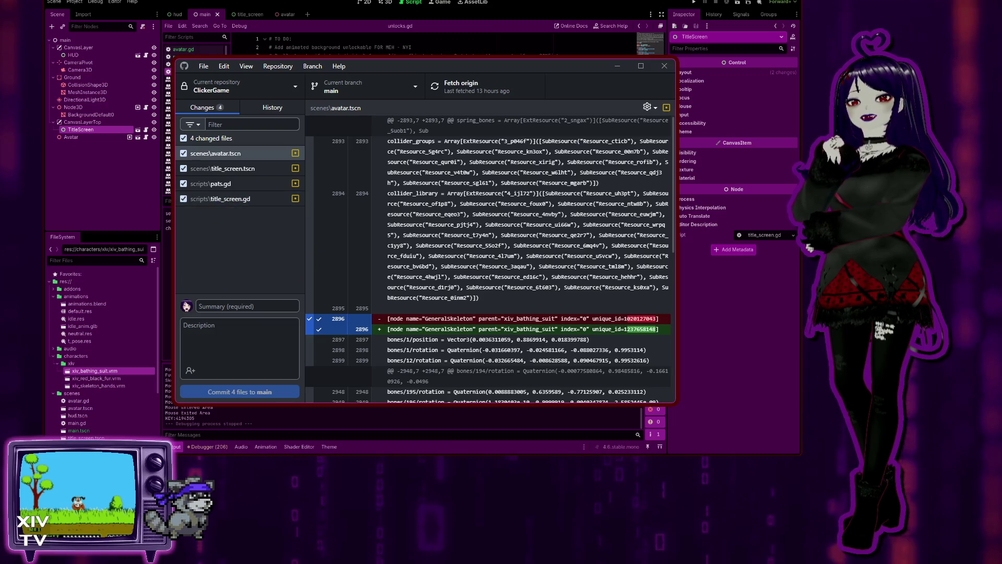
Step: Review the avatar.tscn, title_screen.tscn and pats.gd diffs before starting the commit summary
{"action": "scroll", "coordinate": [515, 302], "scroll_direction": "down", "scroll_amount": 5}
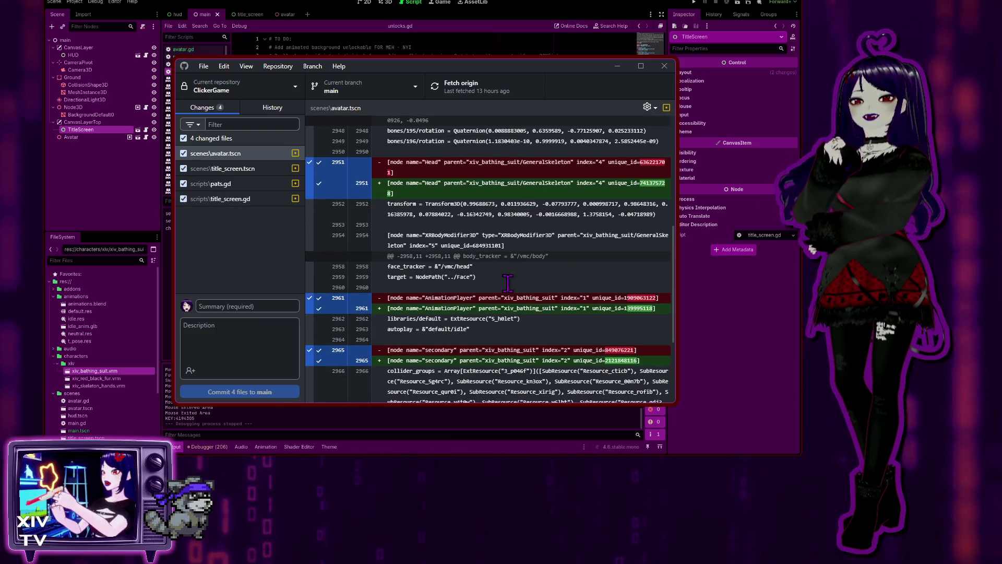
{"action": "scroll", "coordinate": [515, 302], "scroll_direction": "down", "scroll_amount": 3}
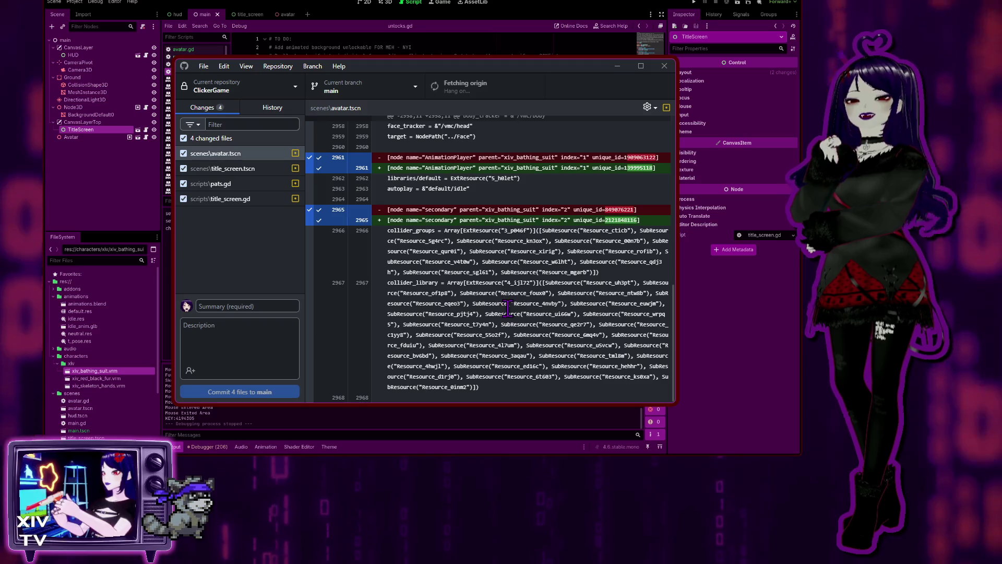
{"action": "scroll", "coordinate": [506, 312], "scroll_direction": "up", "scroll_amount": 6}
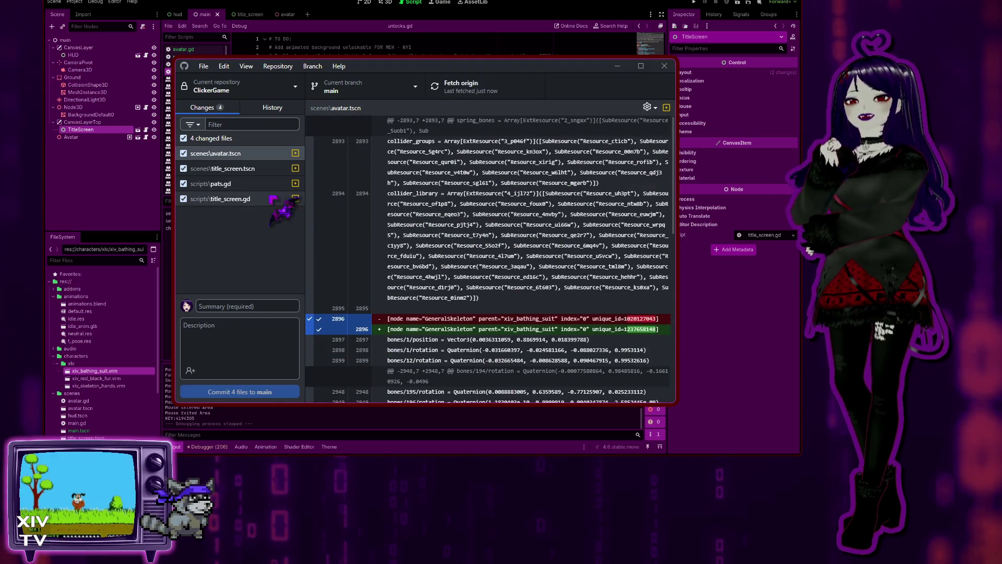
{"action": "left_click", "coordinate": [217, 170]}
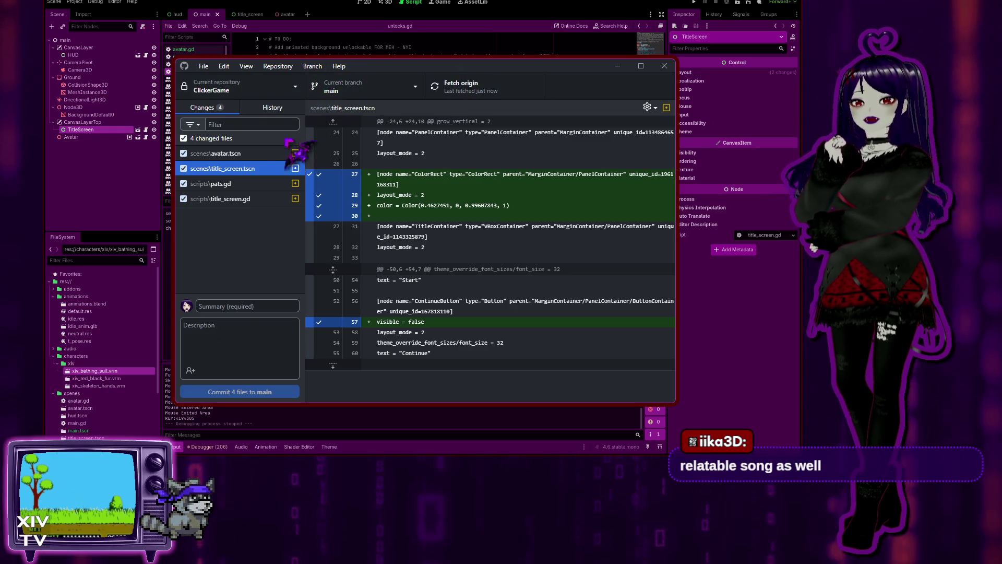
{"action": "left_click", "coordinate": [252, 186]}
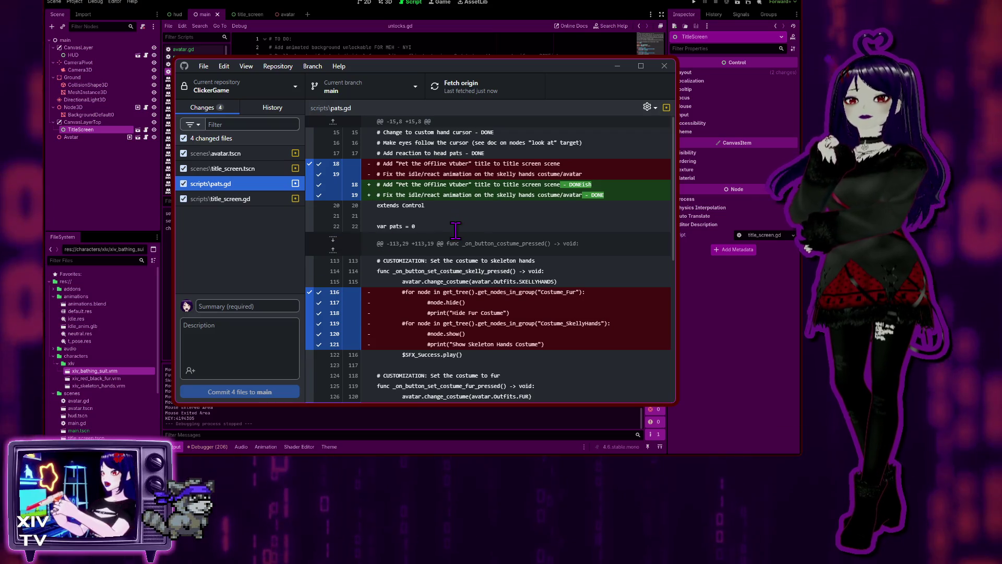
{"action": "left_click", "coordinate": [230, 303]}
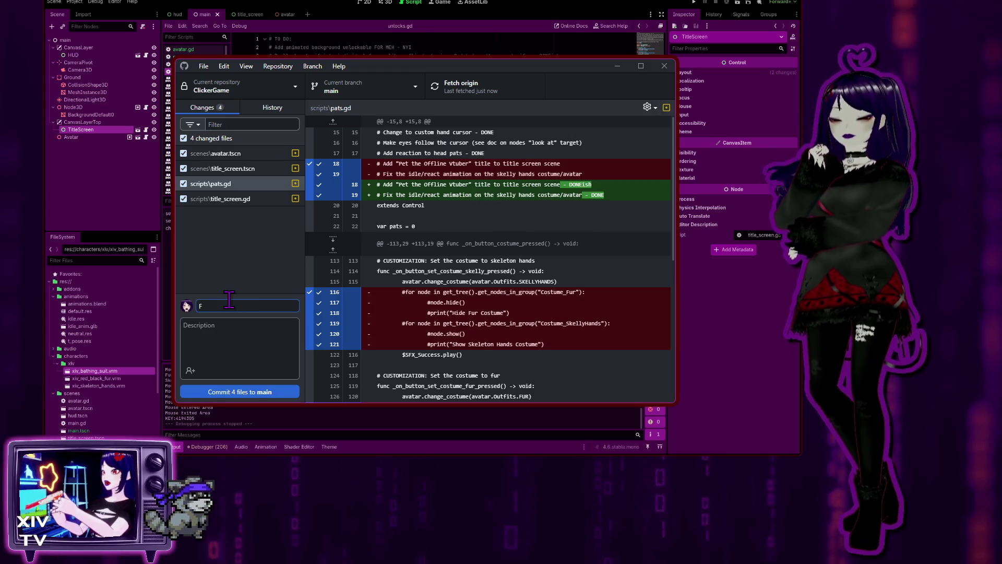
Step: Enter 'Title Screen adjustments' as the commit summary, removing the stray letter and extra word
{"action": "key", "text": "BackSpace"}
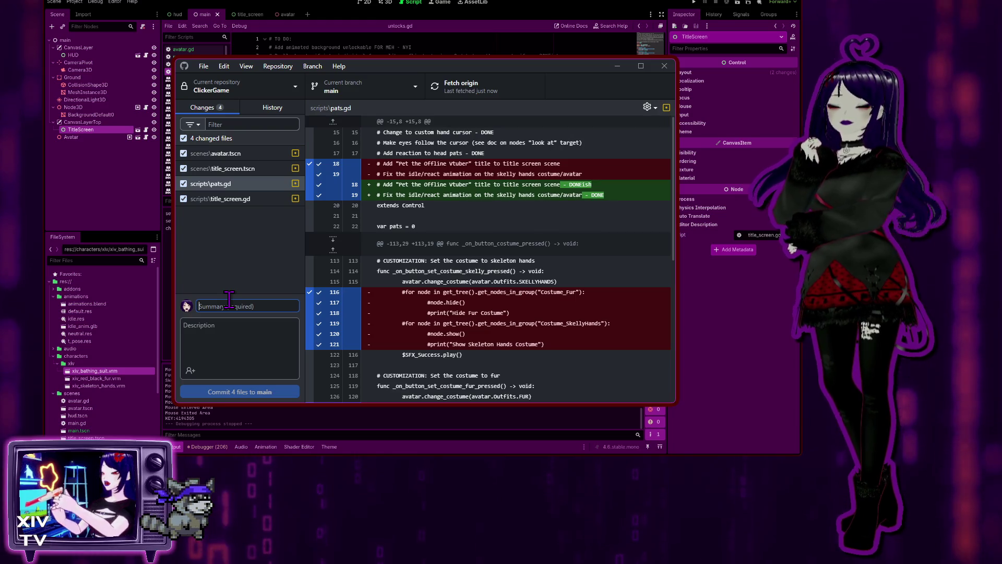
{"action": "type", "text": "Title Sc"}
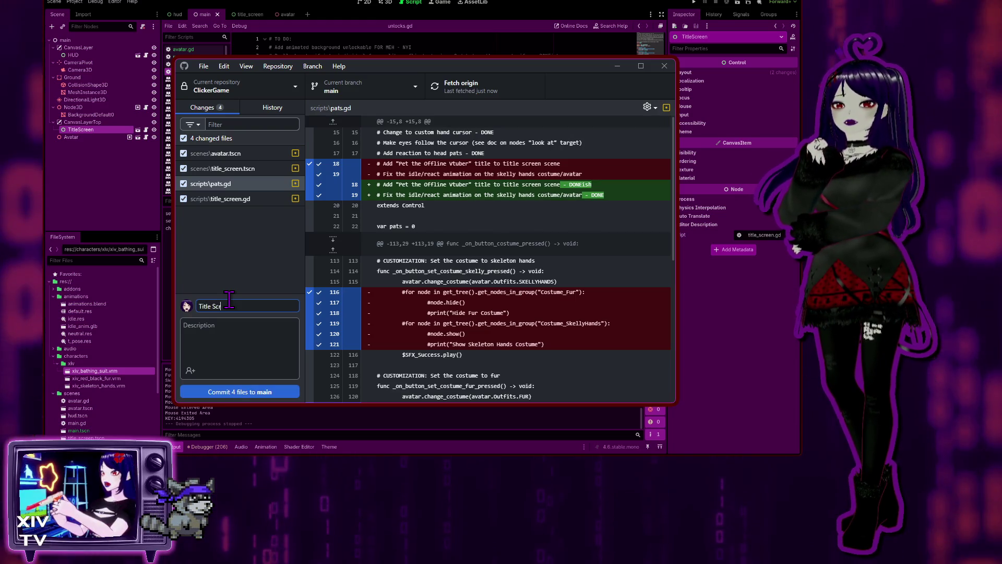
{"action": "type", "text": "reen has"}
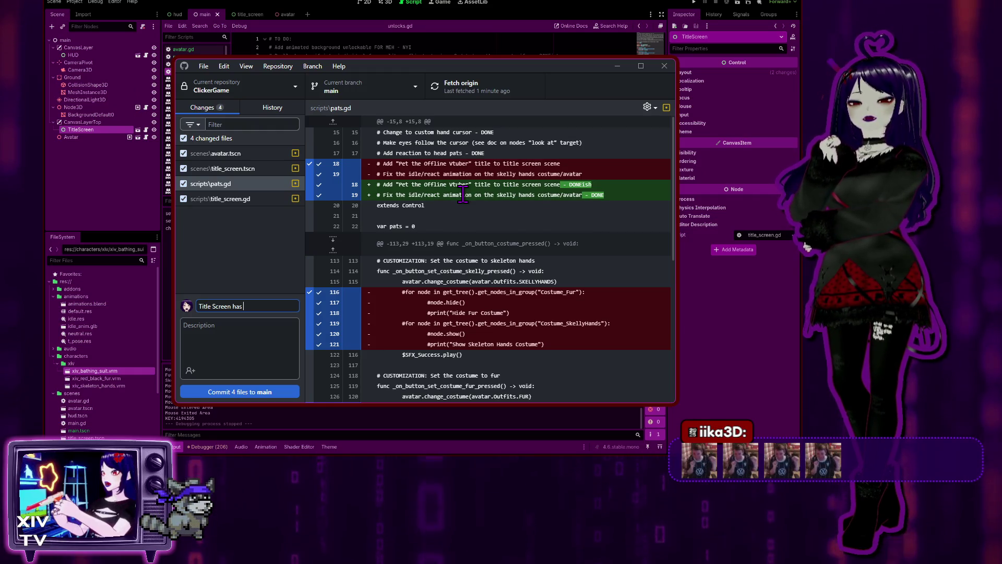
{"action": "key", "text": "BackSpace"}
{"action": "key", "text": "BackSpace"}
{"action": "key", "text": "BackSpace"}
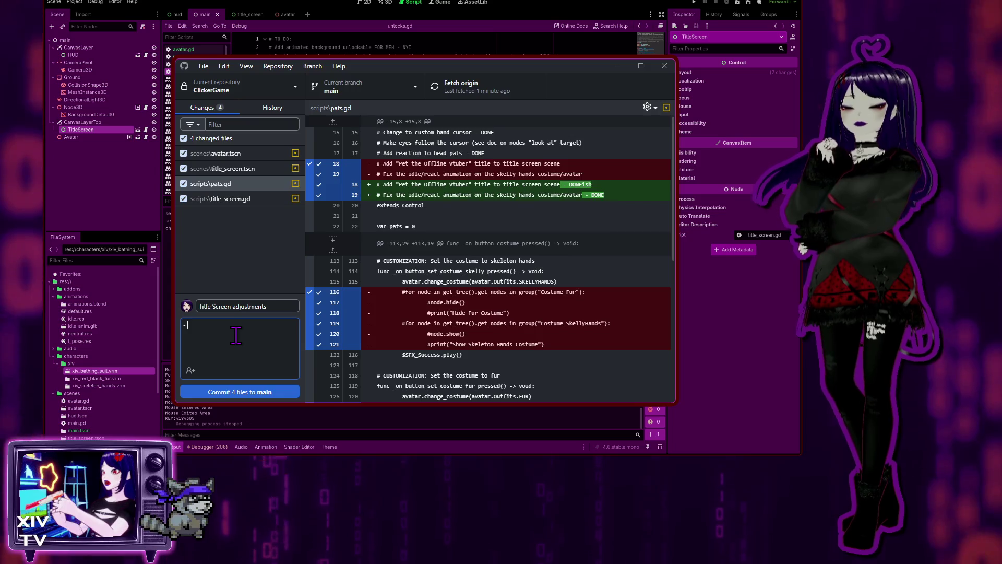
Step: Write the description bullet '- Added background color transparency' and begin a second '- Added' line
{"action": "type", "text": "Transparency"}
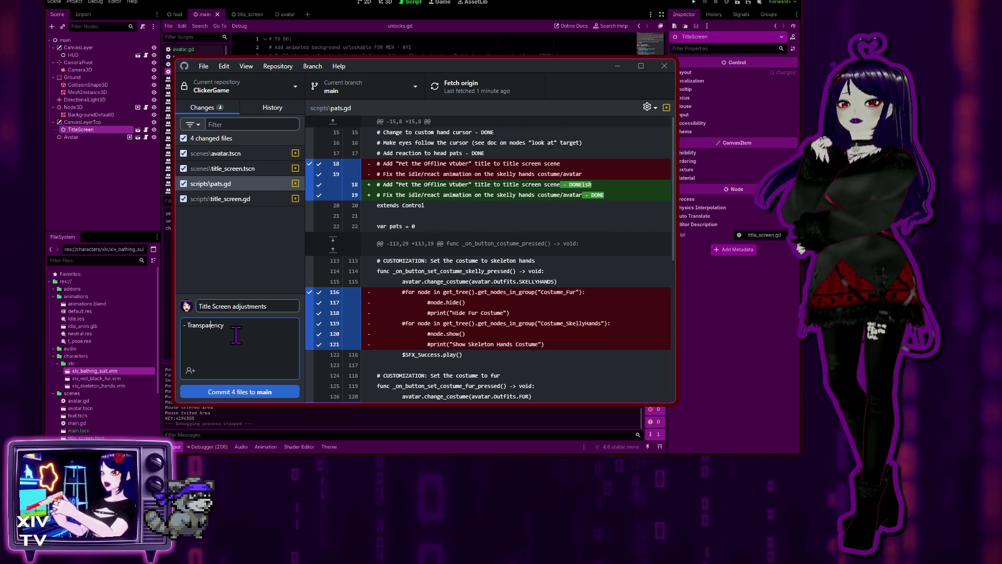
{"action": "type", "text": "Added"}
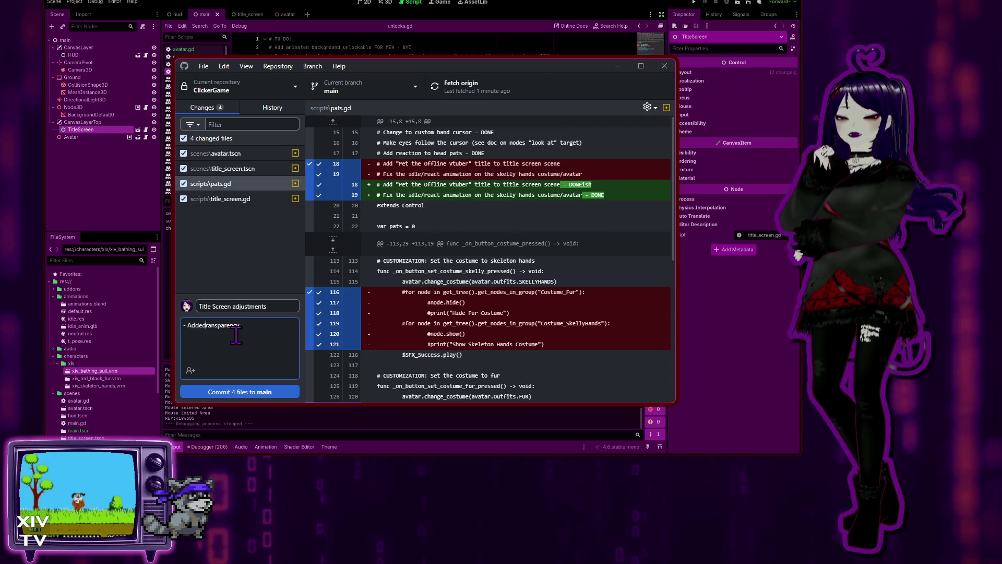
{"action": "type", "text": " background "}
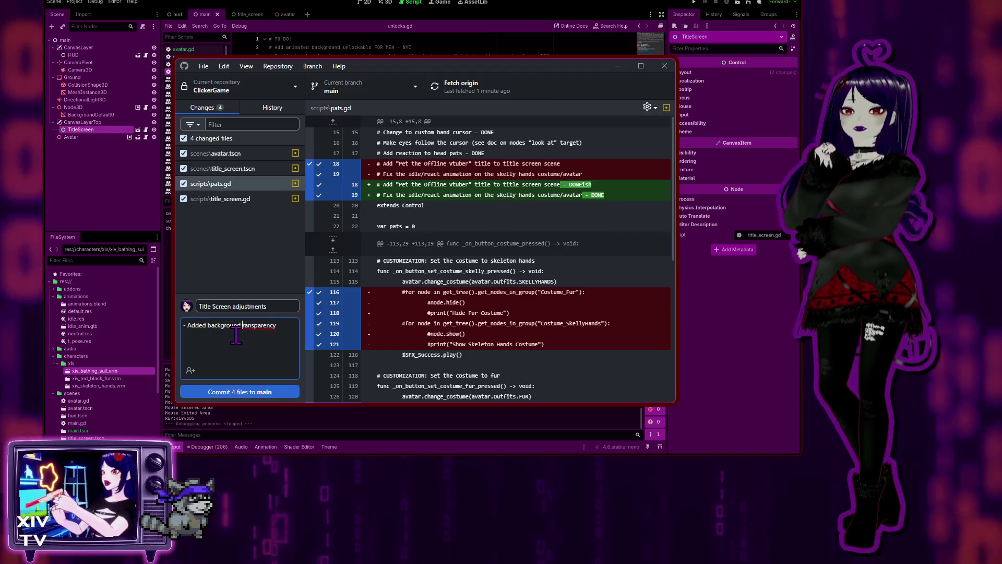
{"action": "type", "text": "color t"}
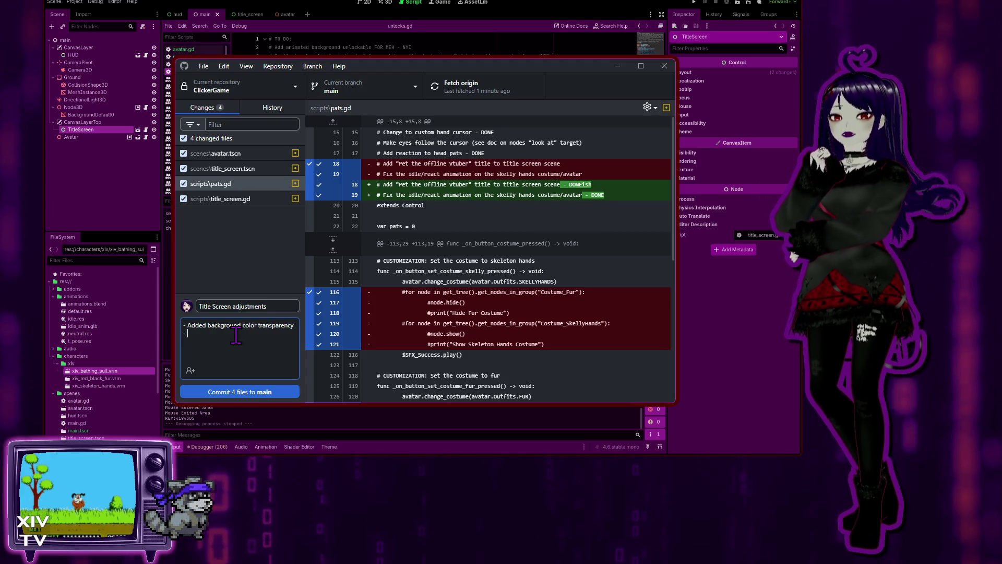
{"action": "type", "text": "Added"}
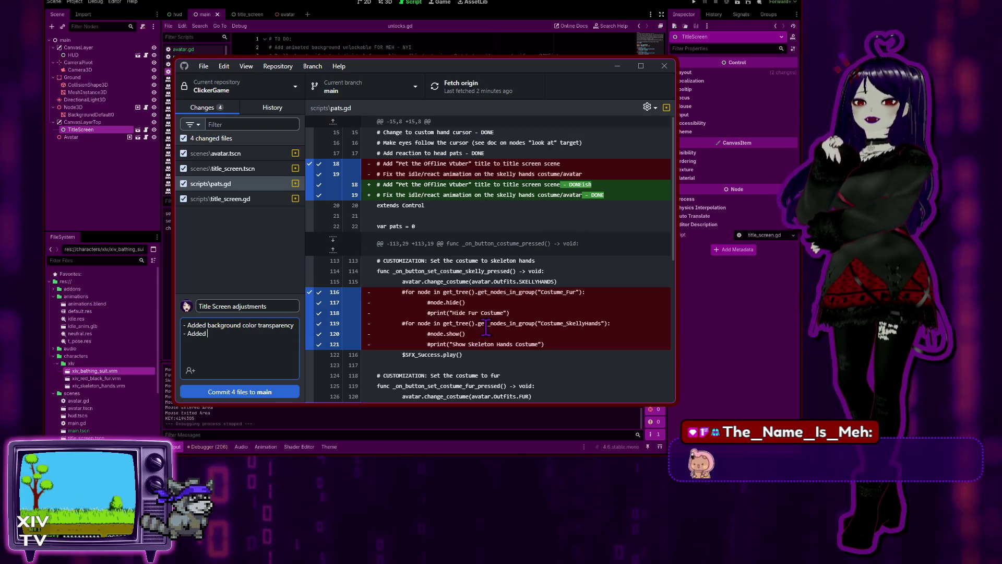
{"action": "scroll", "coordinate": [486, 327], "scroll_direction": "down", "scroll_amount": 5}
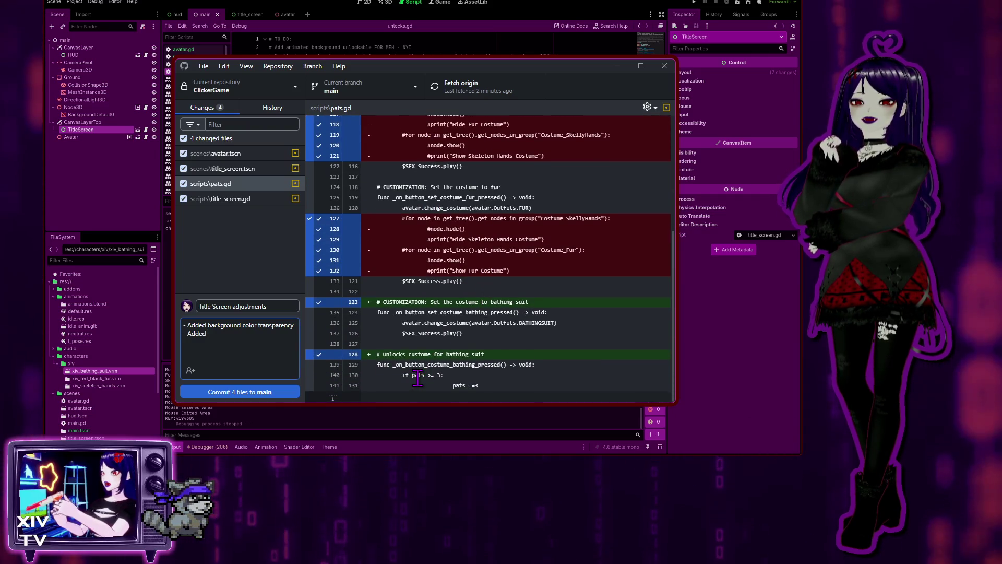
Step: Check the title_screen.gd diff, then describe ESC showing Continue and hiding Start on Menu
{"action": "scroll", "coordinate": [447, 296], "scroll_direction": "up", "scroll_amount": 1}
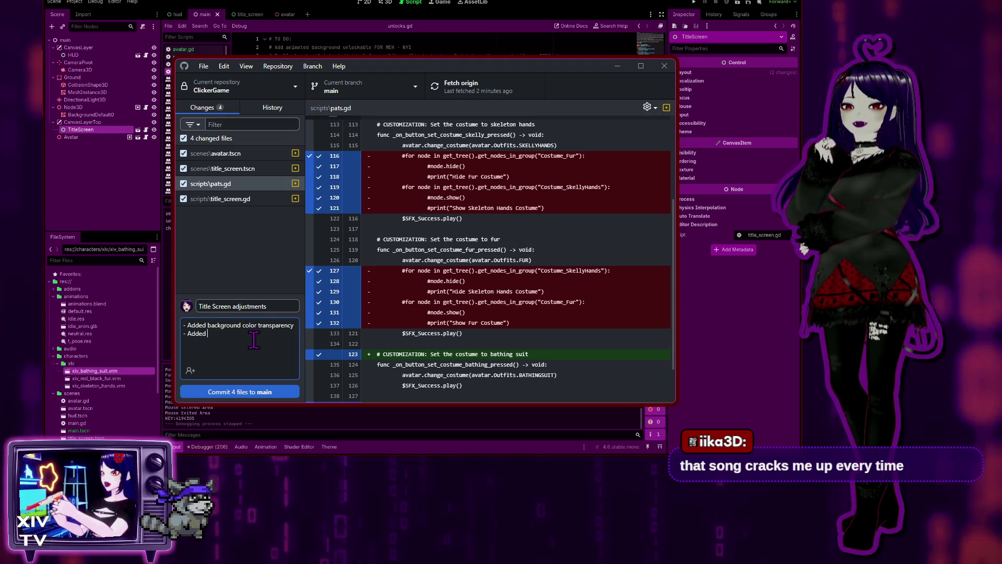
{"action": "left_click", "coordinate": [224, 198]}
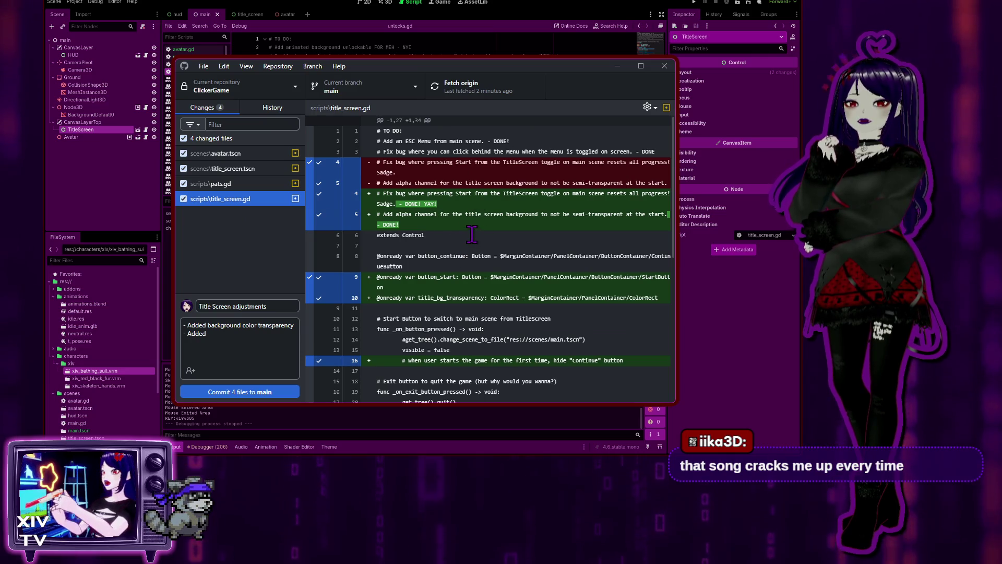
{"action": "scroll", "coordinate": [458, 242], "scroll_direction": "down", "scroll_amount": 4}
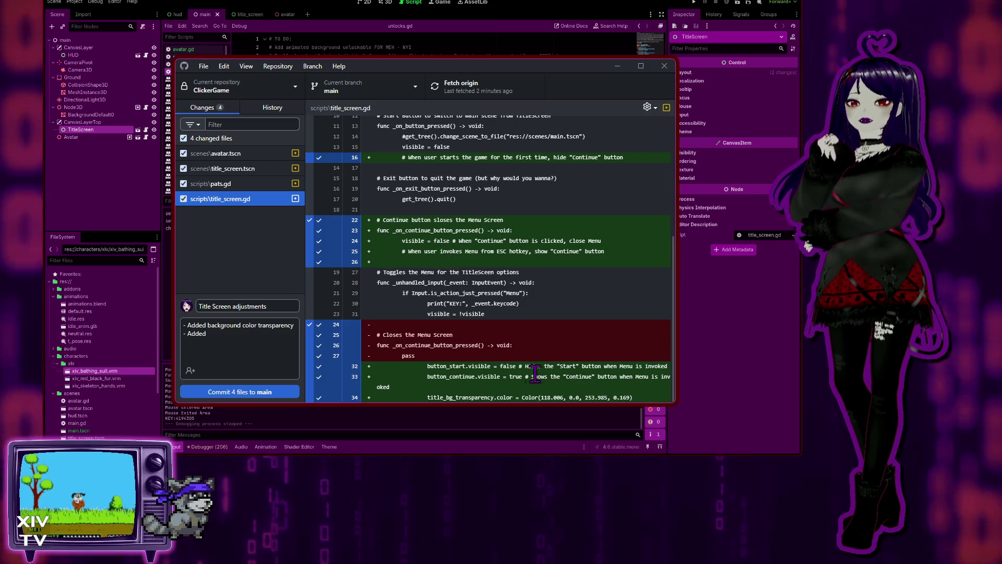
{"action": "left_click", "coordinate": [201, 334]}
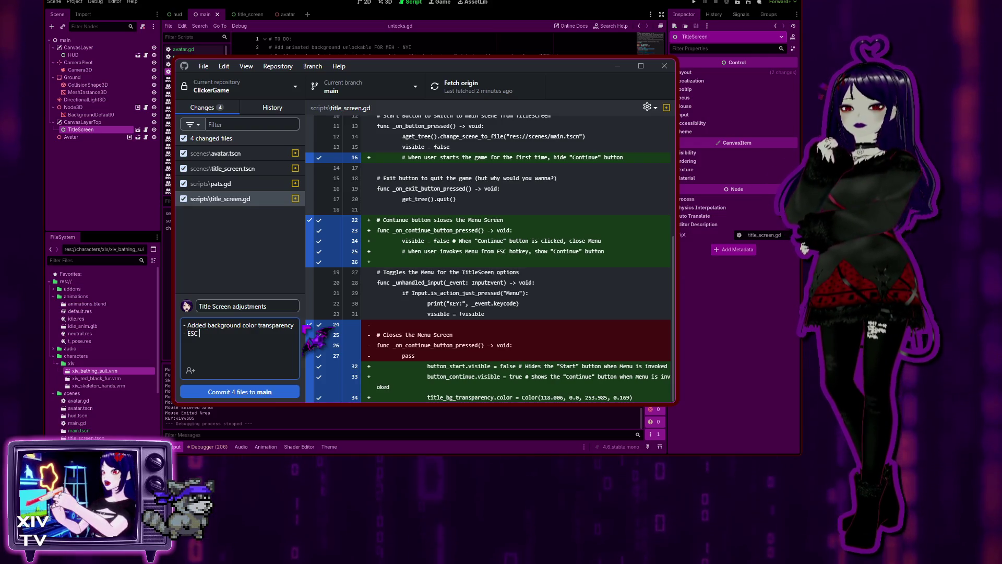
{"action": "type", "text": "shows"}
{"action": "type", "text": "Coninut"}
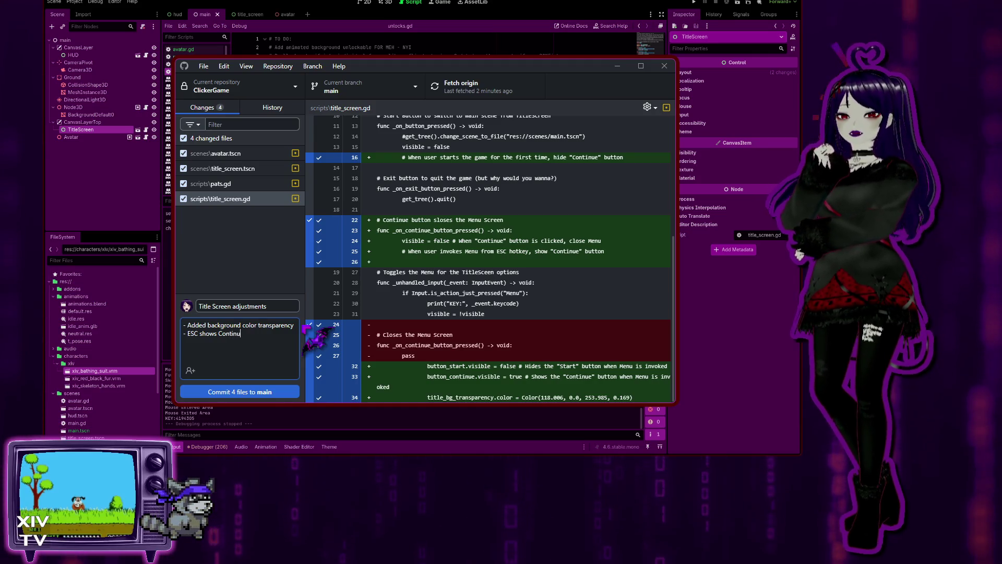
{"action": "type", "text": "tto"}
{"action": "type", "text": "d hides Start"}
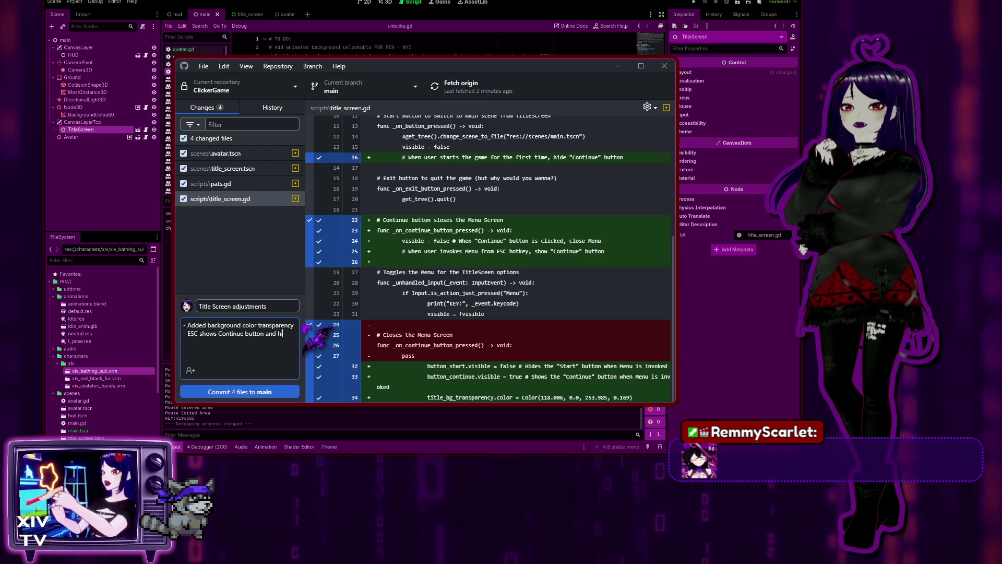
{"action": "type", "text": " button on MEn"}
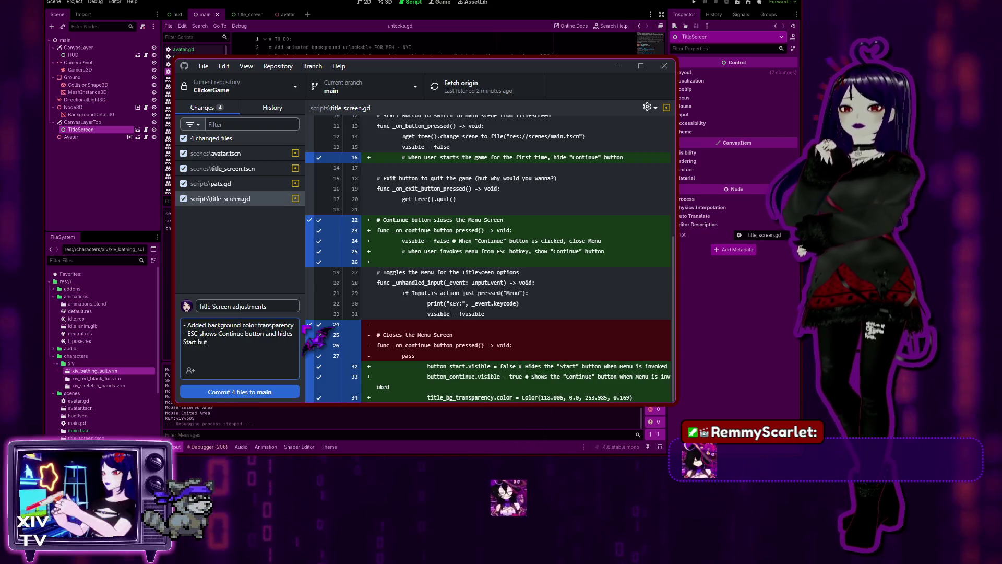
{"action": "key", "text": "BackSpace"}
{"action": "key", "text": "BackSpace"}
{"action": "type", "text": "enu screen"}
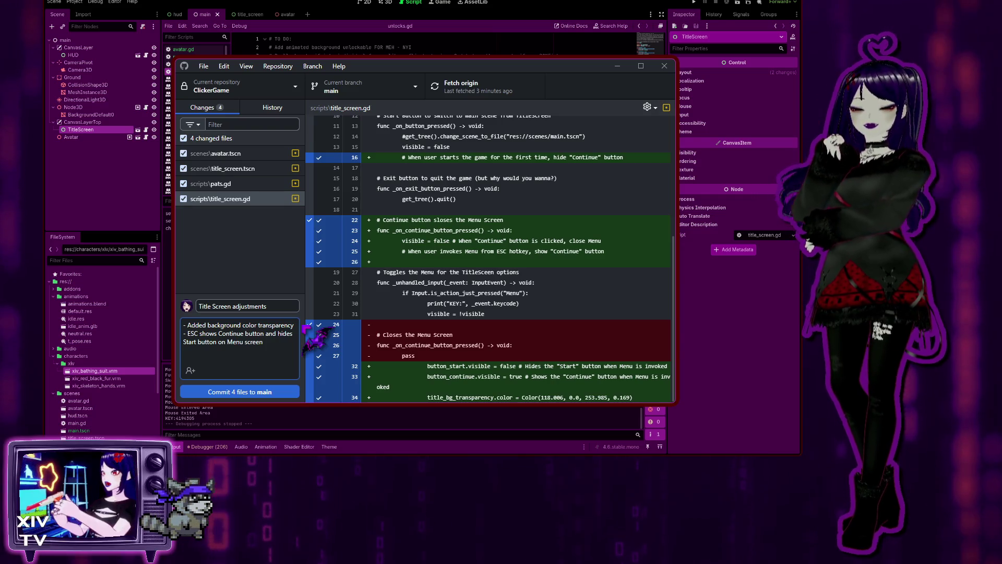
Step: Add a '- Cleaned up unused code' bullet followed by a 'TO DO:' heading
{"action": "key", "text": "Return"}
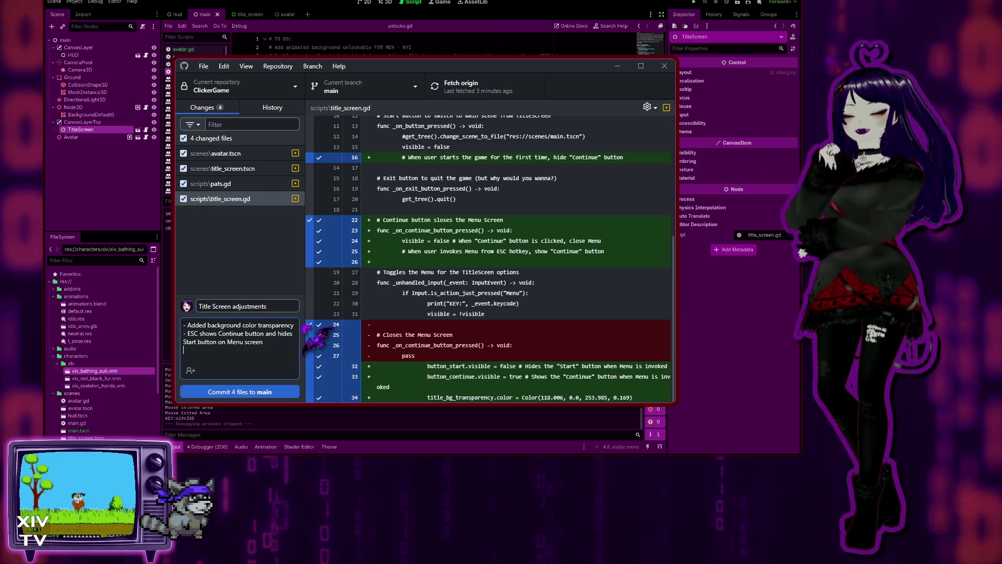
{"action": "type", "text": "-"}
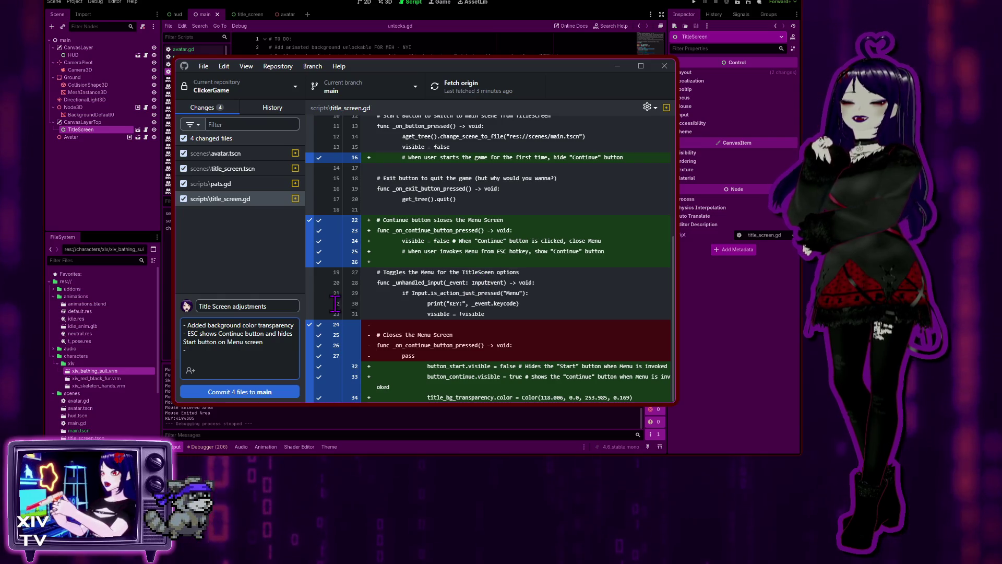
{"action": "type", "text": "Cleaned up"}
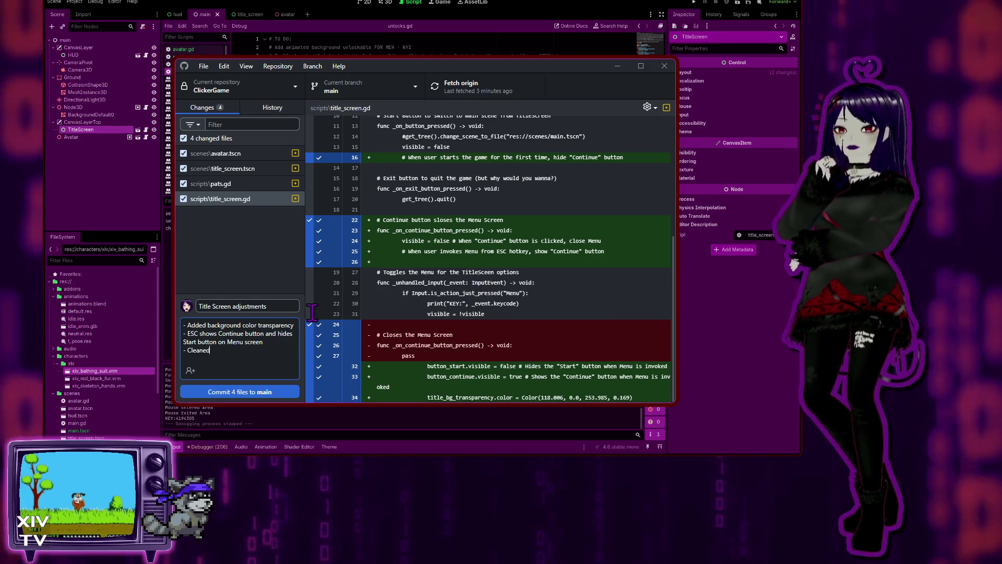
{"action": "type", "text": " unused code"}
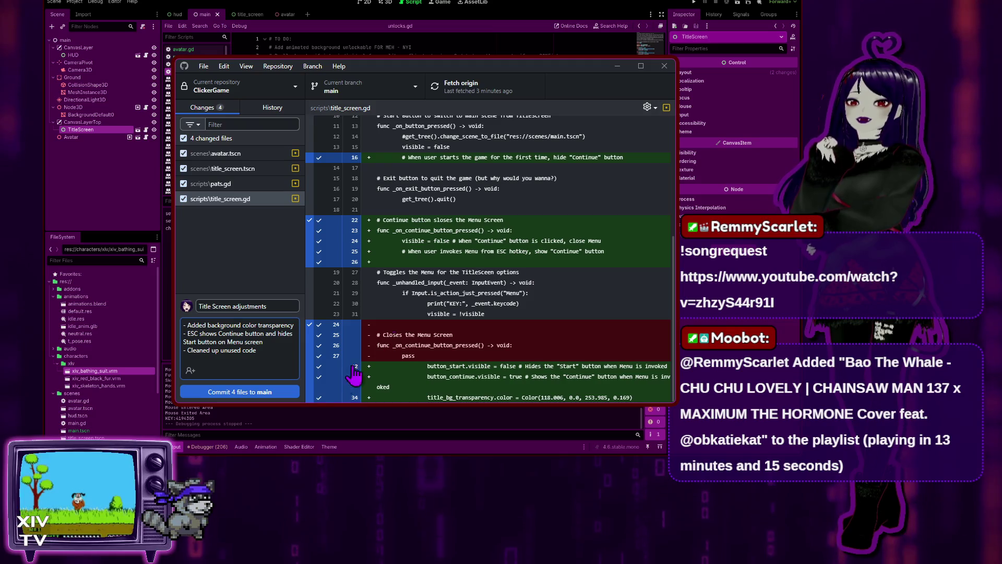
{"action": "key", "text": "Return"}
{"action": "type", "text": "DO:"}
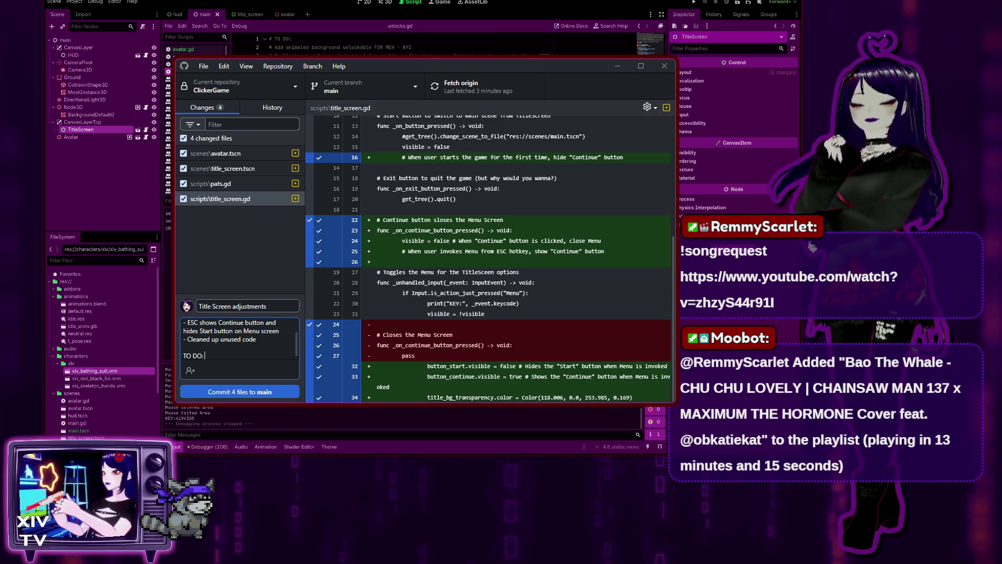
Step: Start the TO DO list with a 'Replace placeholders! Start polishing' note on a bulleted line
{"action": "type", "text": "Add"}
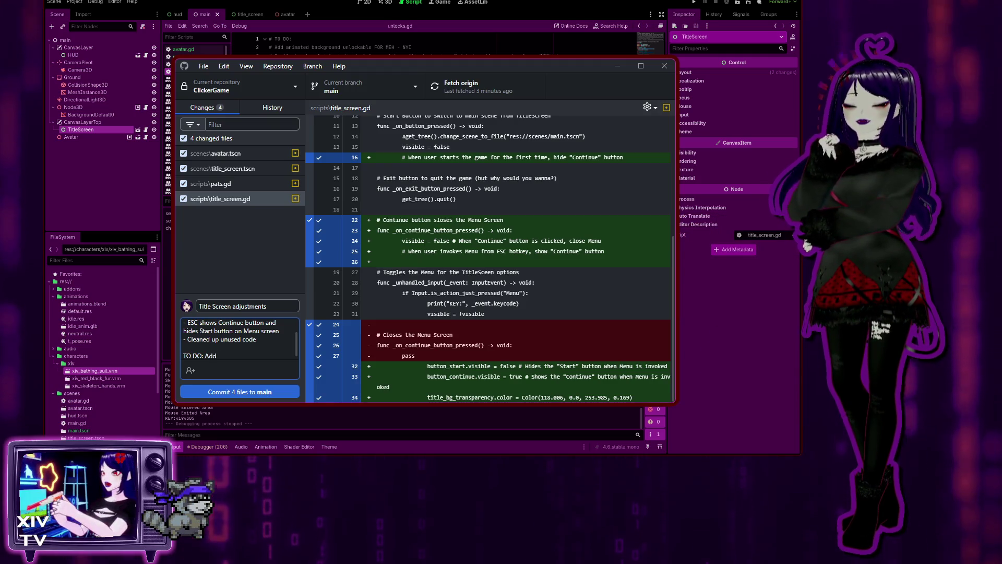
{"action": "type", "text": " f"}
{"action": "key", "text": "BackSpace"}
{"action": "key", "text": "BackSpace"}
{"action": "key", "text": "BackSpace"}
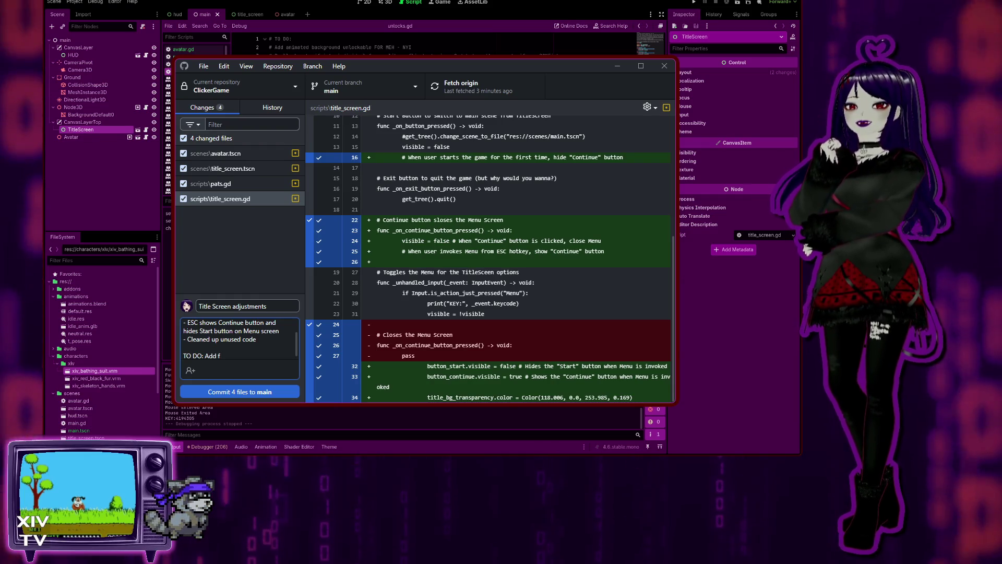
{"action": "key", "text": "BackSpace"}
{"action": "type", "text": "Replace"}
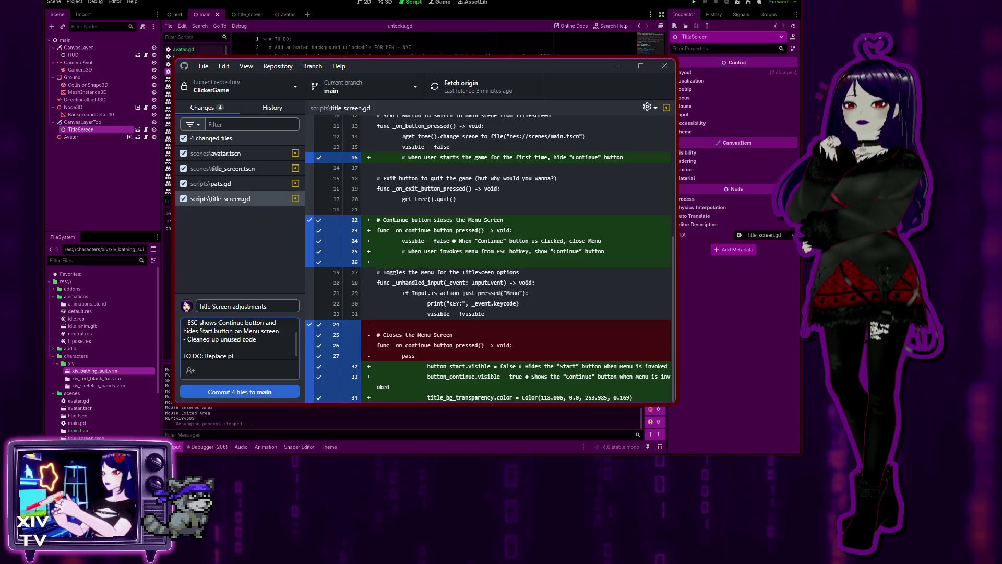
{"action": "type", "text": "s!"}
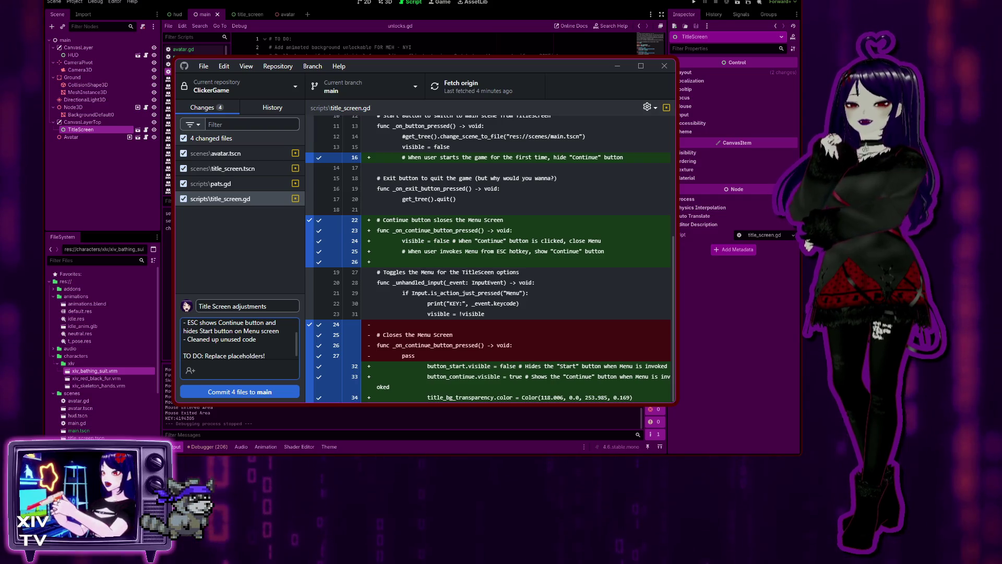
{"action": "type", "text": " Start polish"}
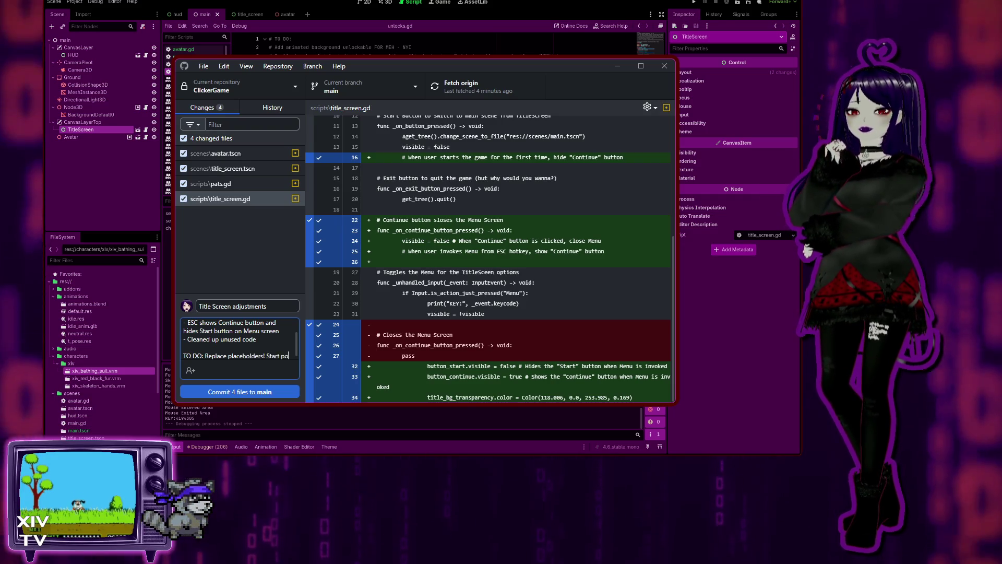
{"action": "type", "text": "ing."}
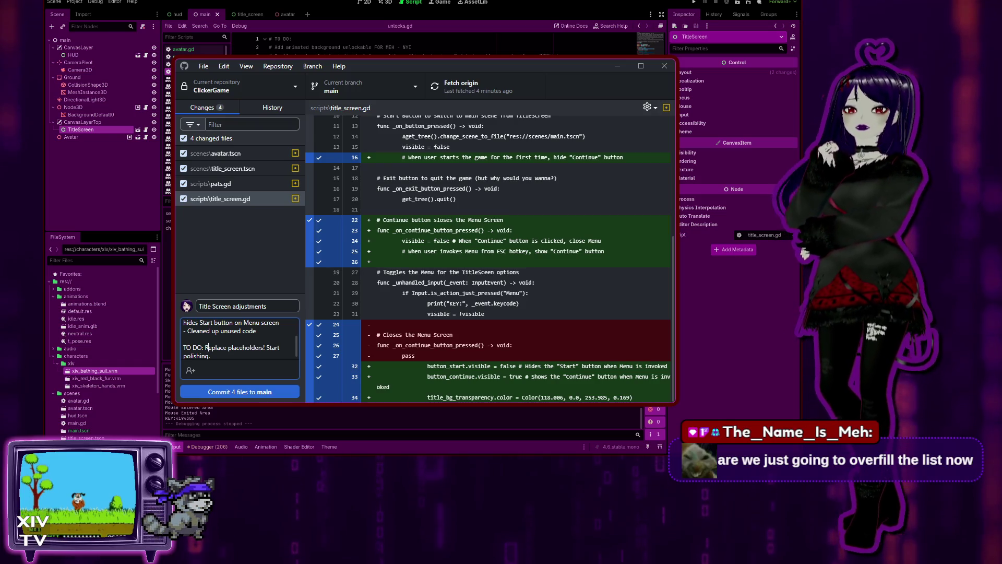
{"action": "key", "text": "Return"}
{"action": "type", "text": "-"}
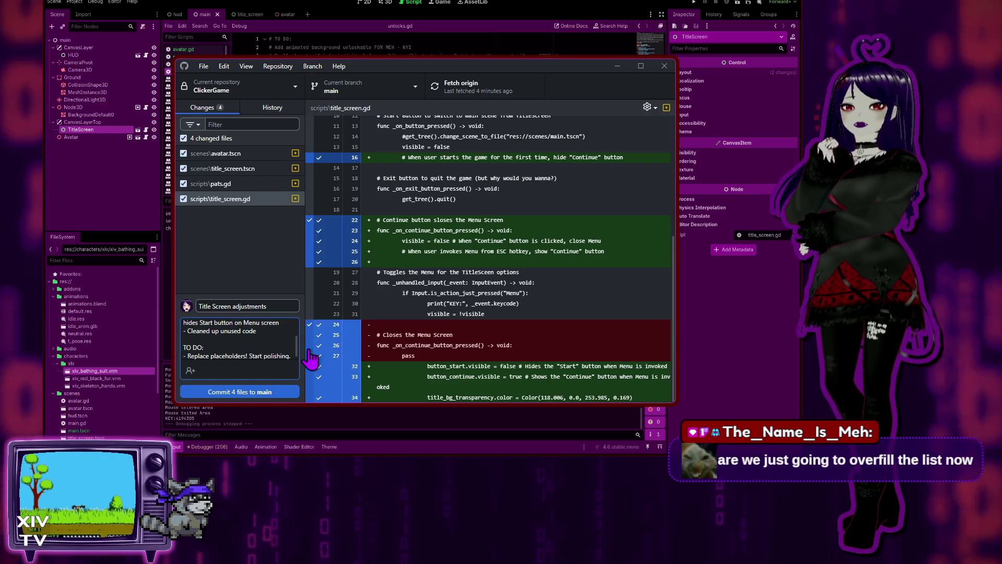
Step: Put '- Enumeration for the rest of the unlockables.' ahead of the placeholders bullet and review the notes
{"action": "key", "text": "ctrl+z"}
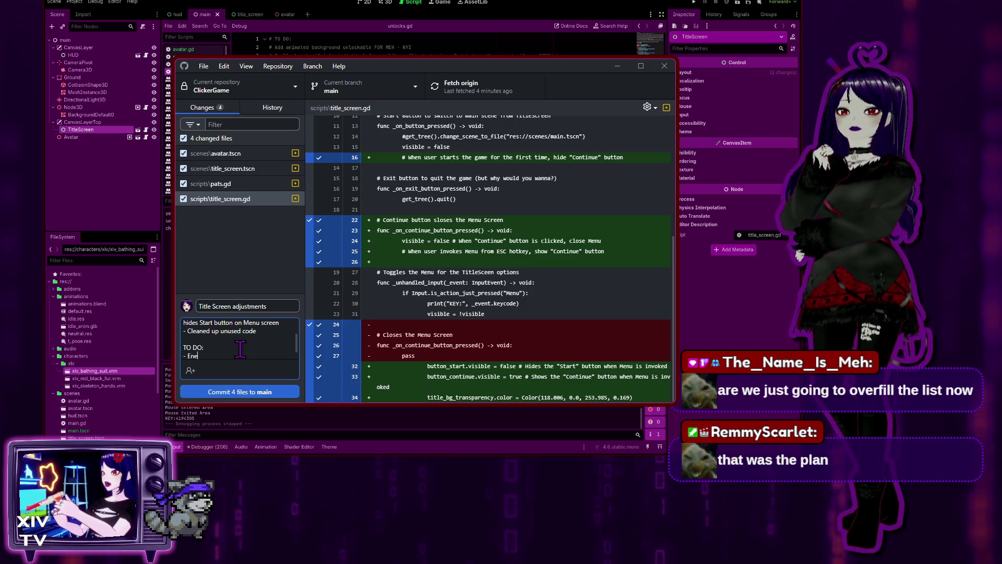
{"action": "type", "text": "meration"}
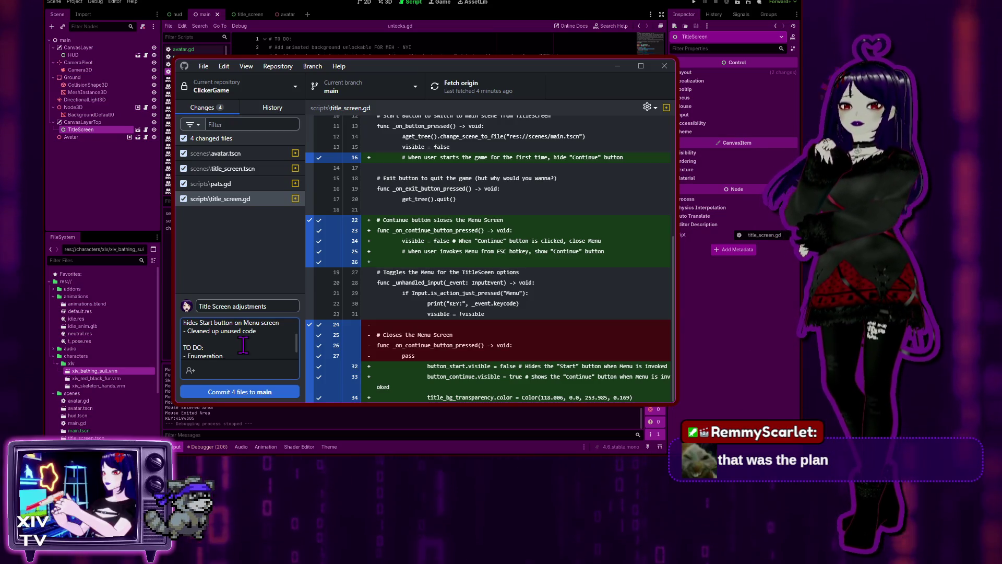
{"action": "scroll", "coordinate": [243, 345], "scroll_direction": "down", "scroll_amount": 1}
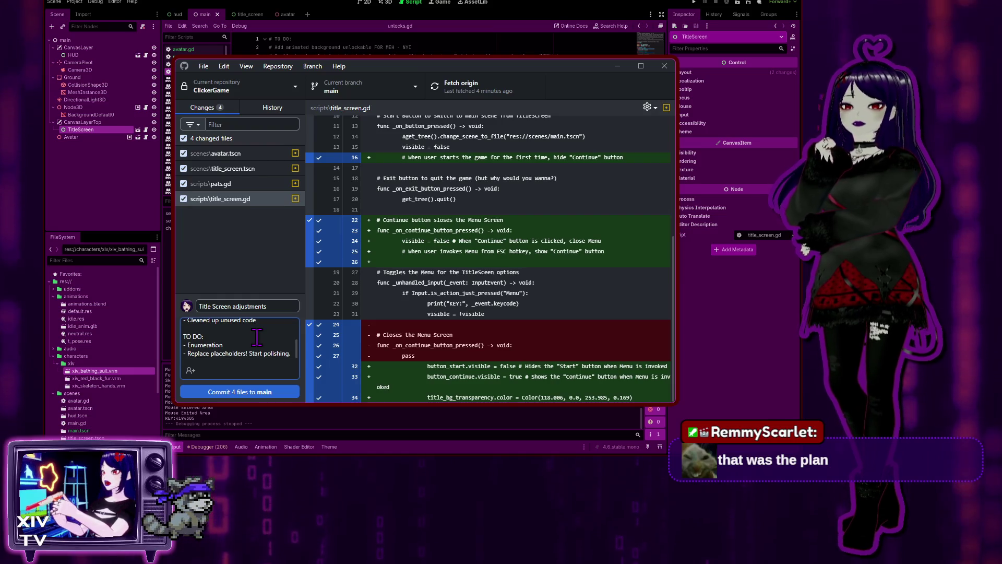
{"action": "type", "text": "for"}
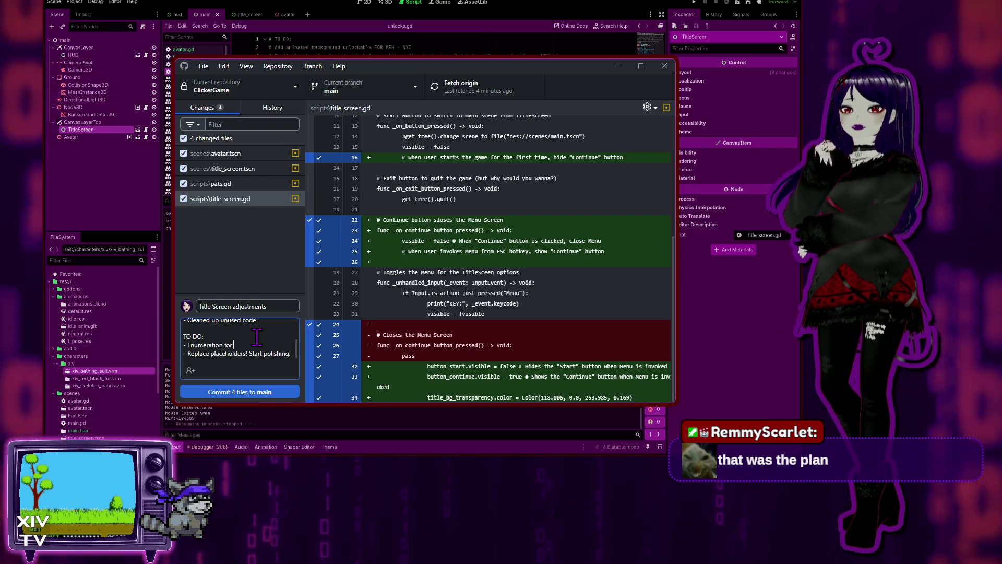
{"action": "type", "text": " the rest"}
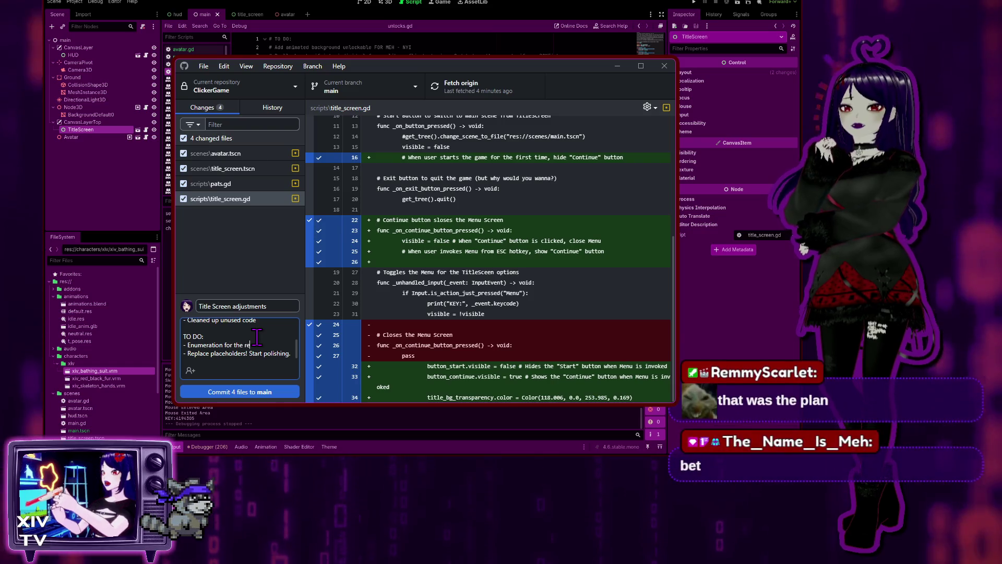
{"action": "type", "text": " of the unlockables"}
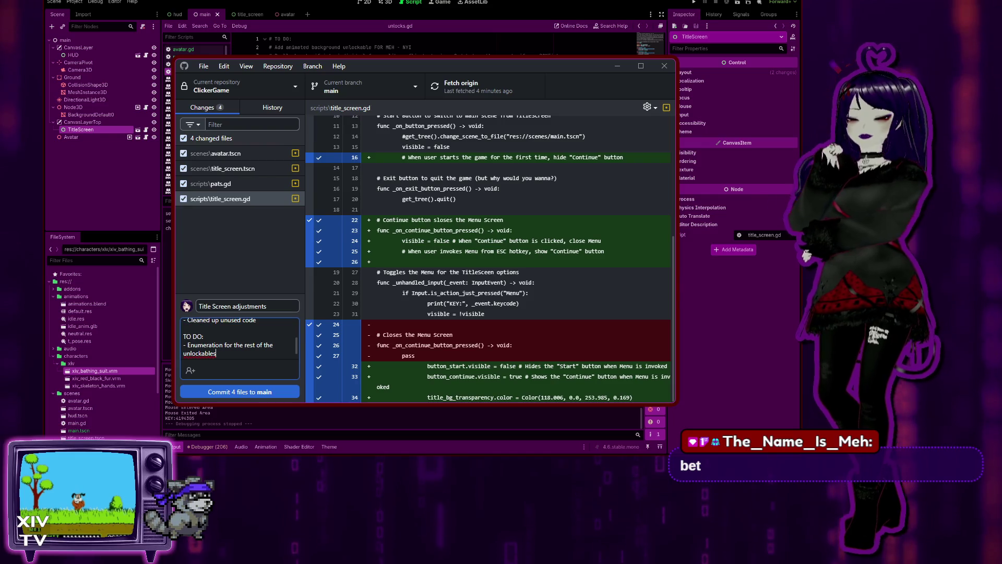
{"action": "type", "text": ". - Replace placeholder. Start polishing."}
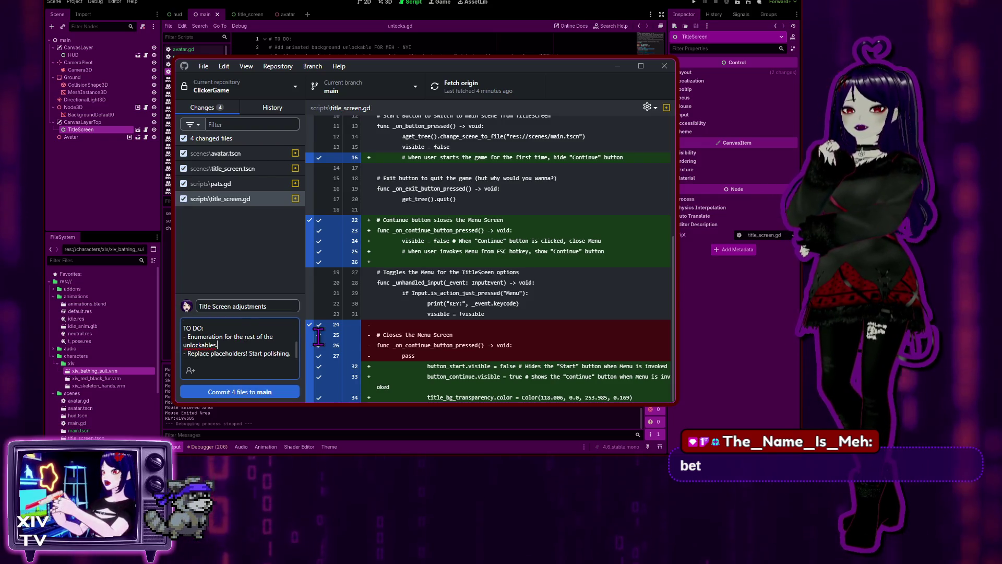
{"action": "key", "text": "ctrl+a"}
{"action": "key", "text": "ctrl+v"}
{"action": "scroll", "coordinate": [249, 344], "scroll_direction": "up", "scroll_amount": 2}
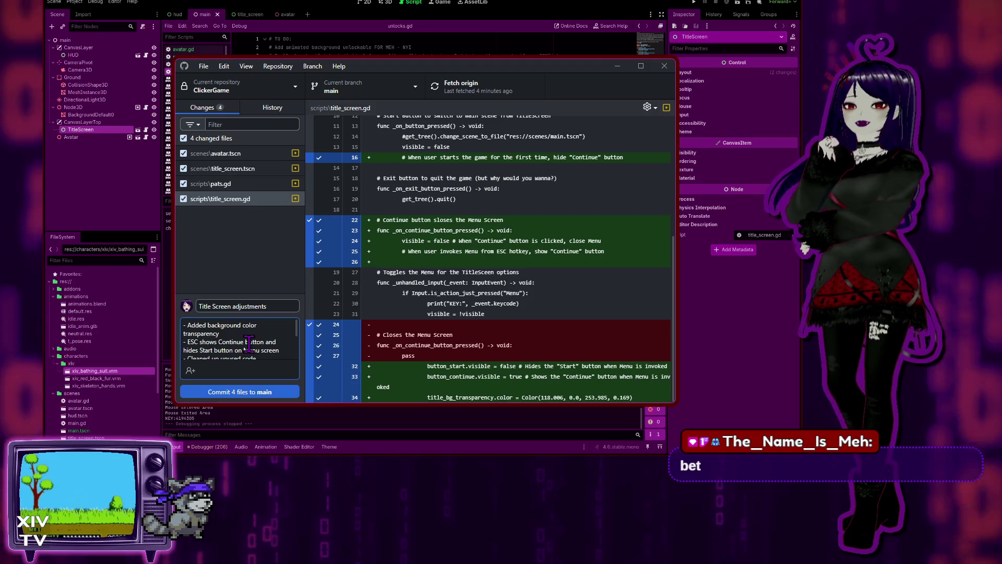
Step: Commit the 4 files to main, push to origin, and return to Godot
{"action": "scroll", "coordinate": [442, 198], "scroll_direction": "up", "scroll_amount": 4}
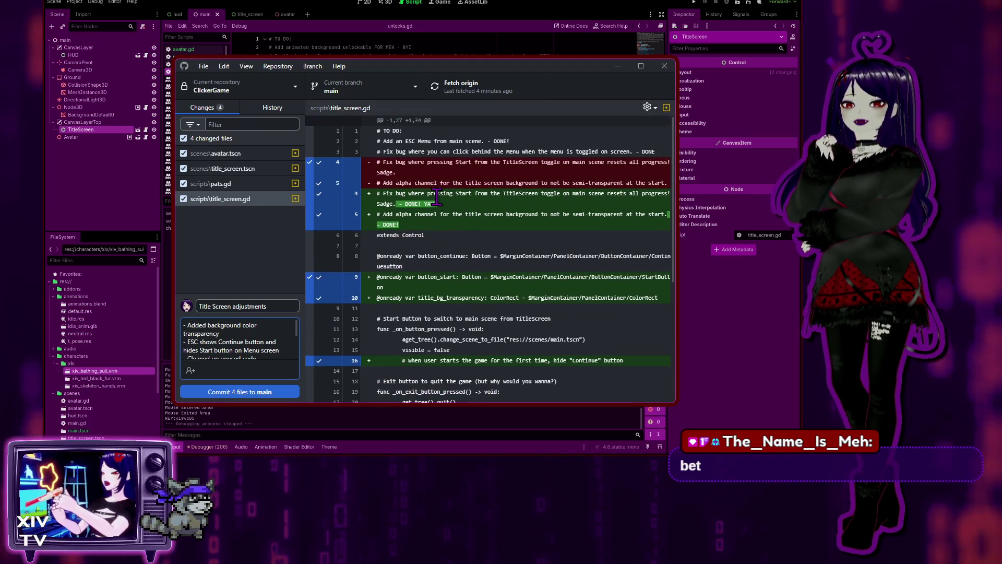
{"action": "scroll", "coordinate": [542, 172], "scroll_direction": "down", "scroll_amount": 5}
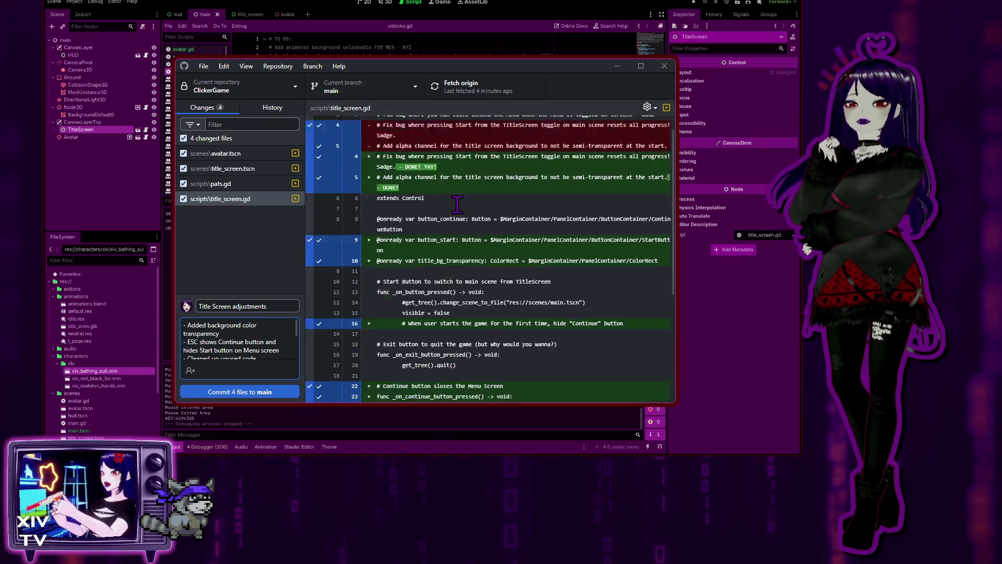
{"action": "left_click", "coordinate": [260, 392]}
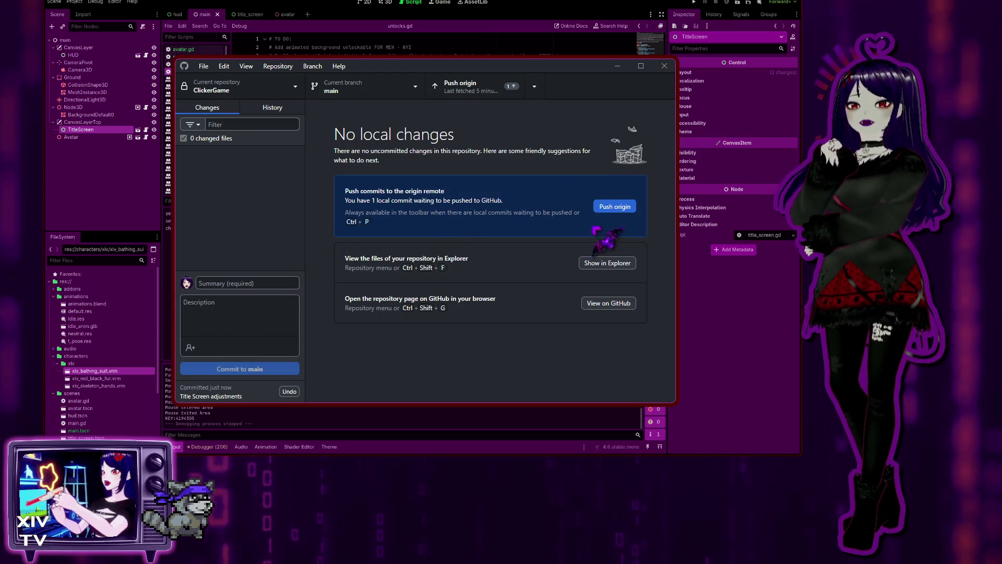
{"action": "left_click", "coordinate": [626, 206]}
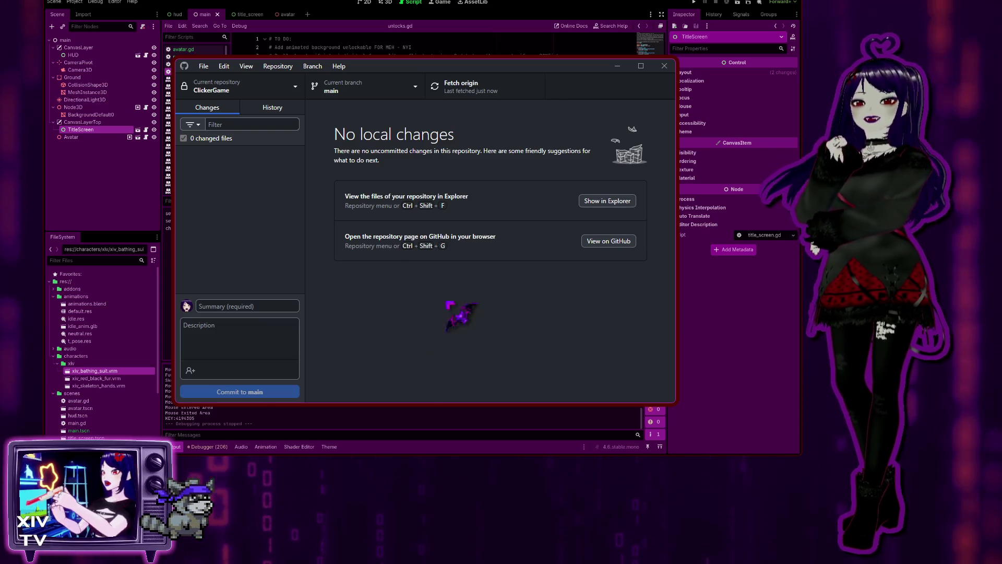
{"action": "key", "text": "alt+Tab"}
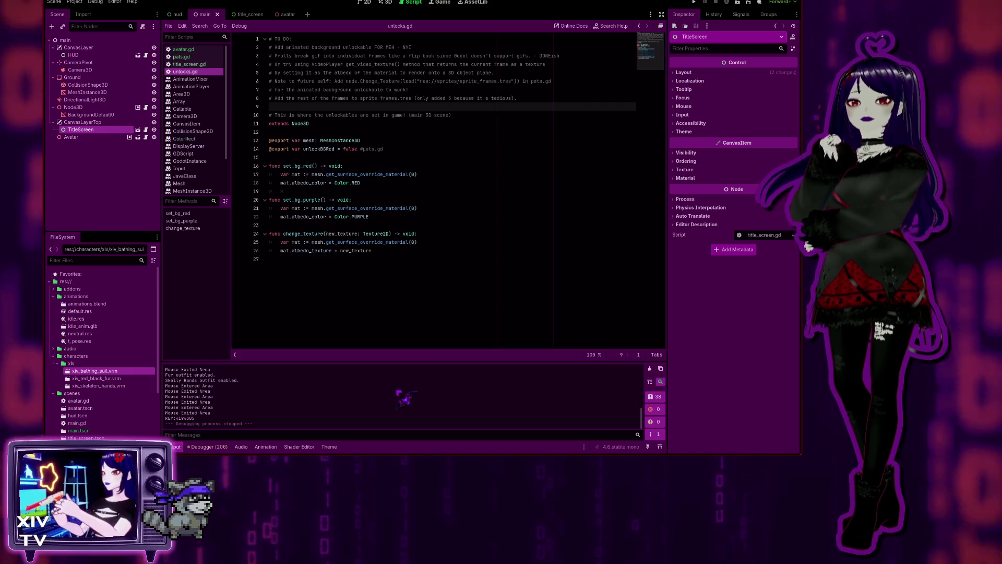